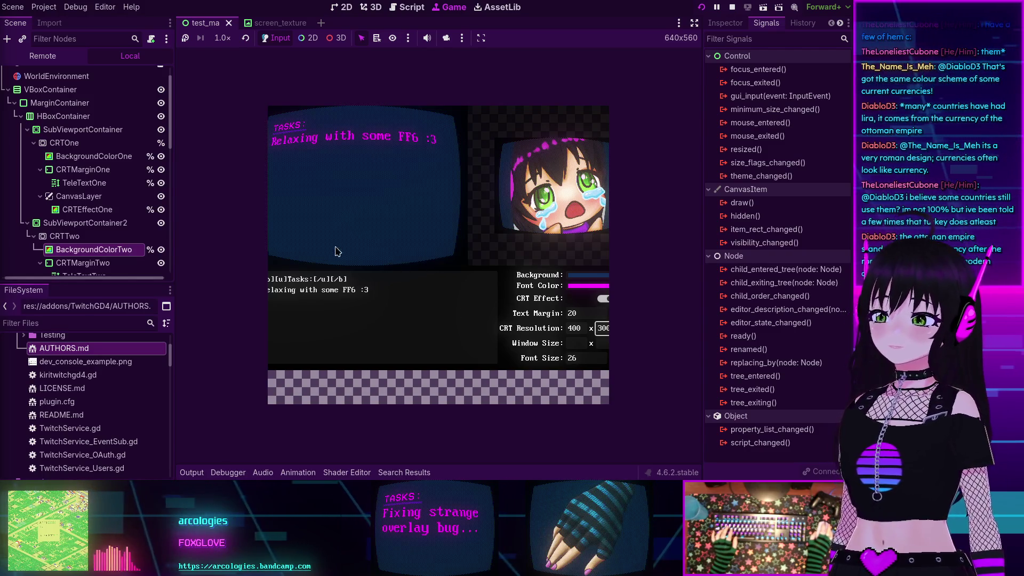
Stop the running overlay game with F8 and get back to test_ma.gd
key("F8")
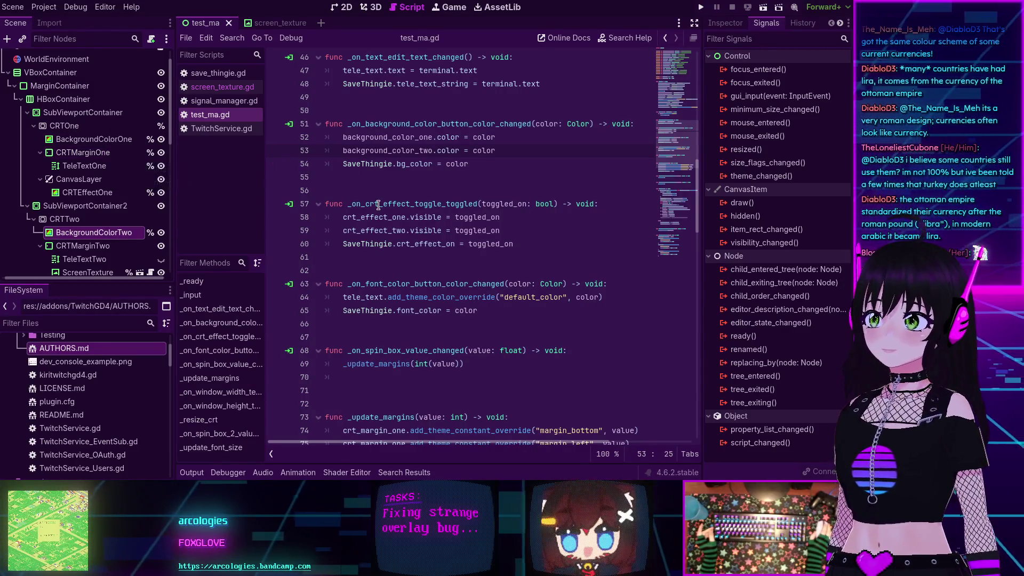
scroll(394, 205, "up", 1)
scroll(411, 205, "down", 1)
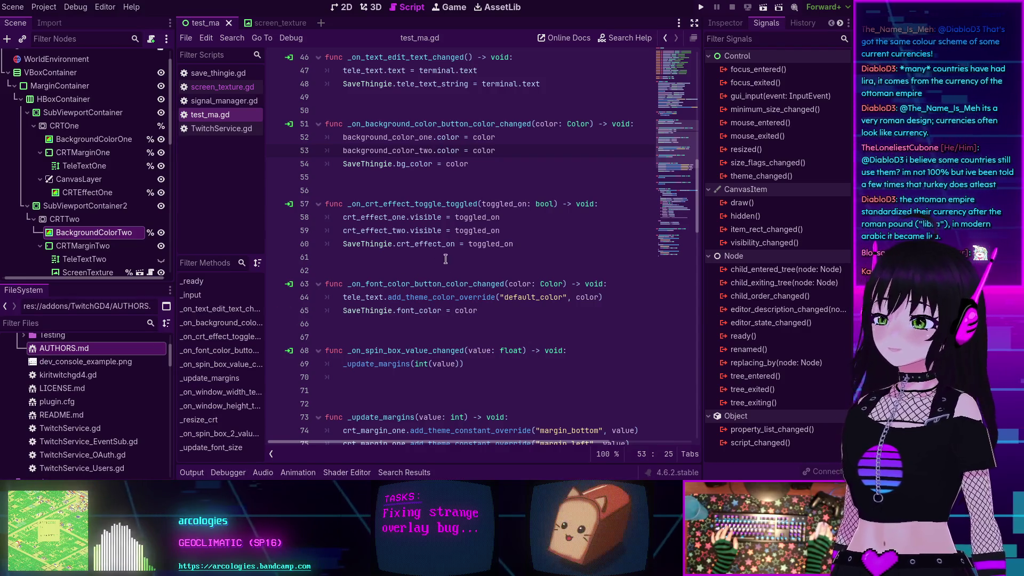
scroll(439, 180, "down", 4)
scroll(439, 180, "up", 6)
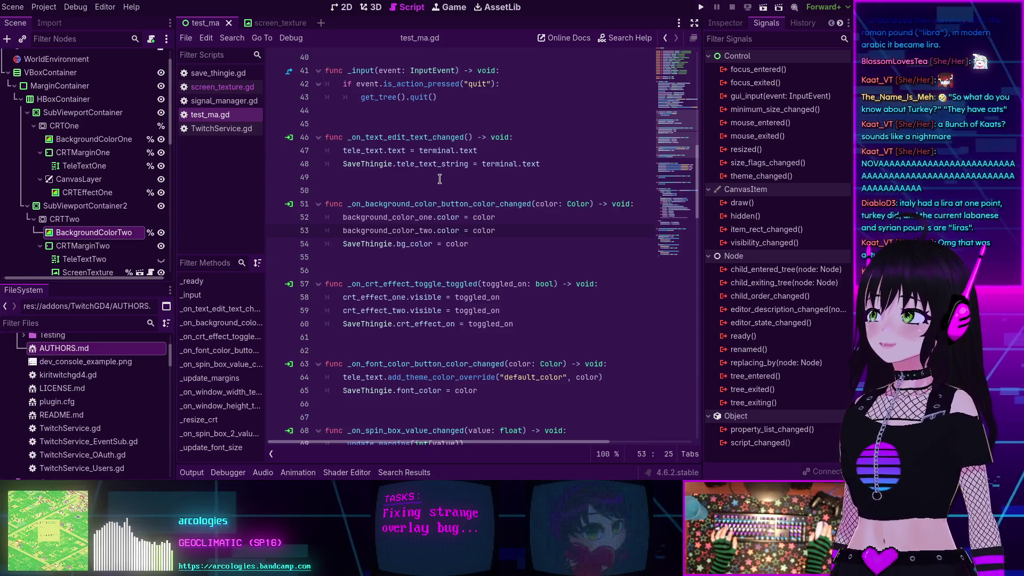
scroll(565, 246, "down", 2)
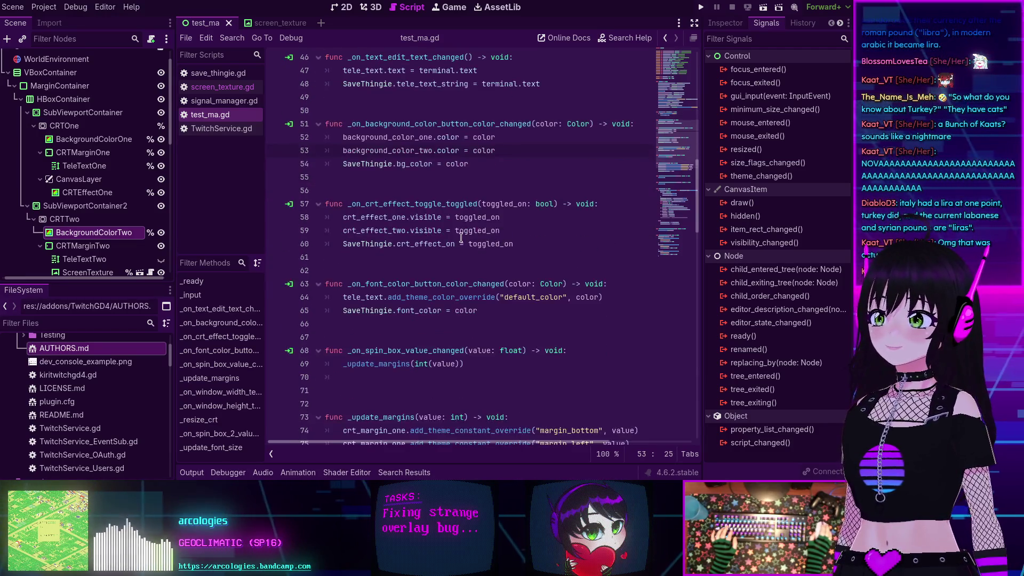
Scroll test_ma.gd down to the font-colour, spin-box and _update_margins functions
scroll(521, 277, "down", 3)
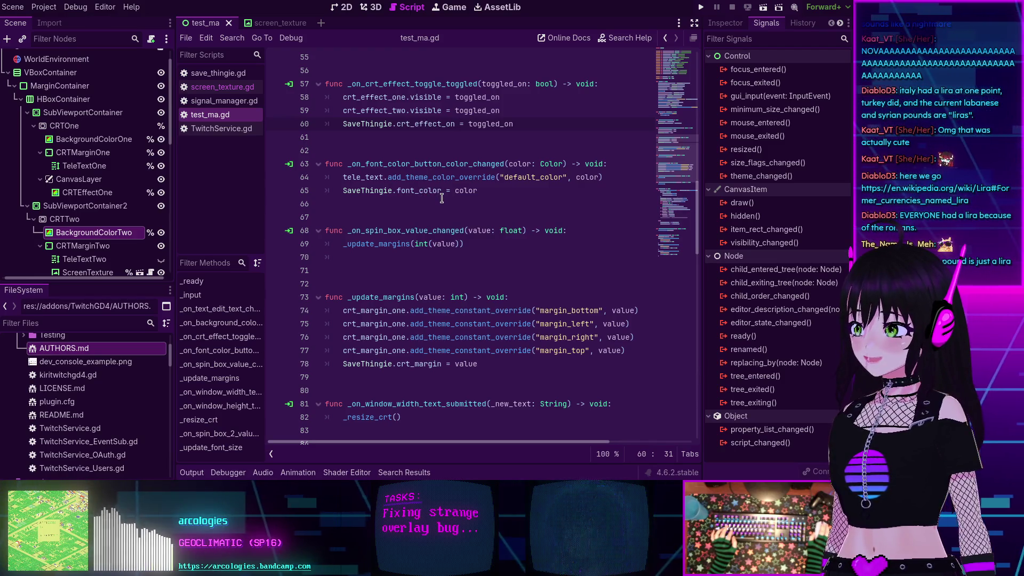
mouse_move(443, 197)
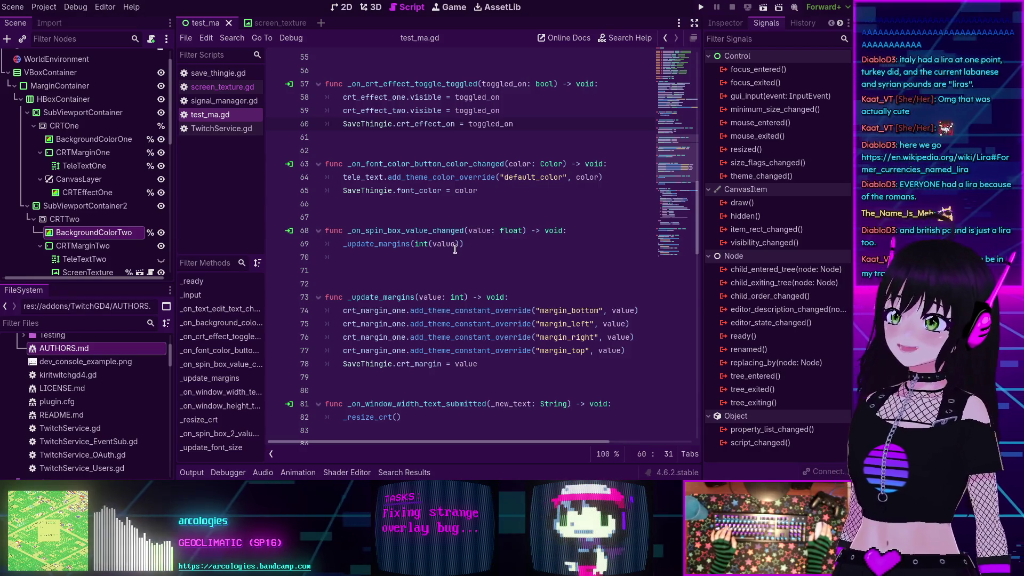
mouse_move(455, 250)
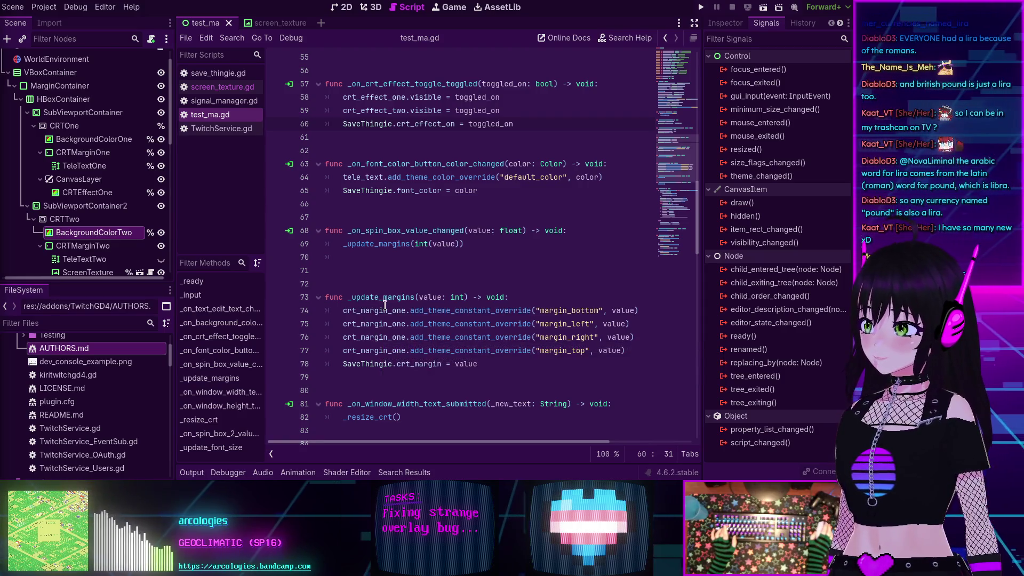
mouse_move(384, 305)
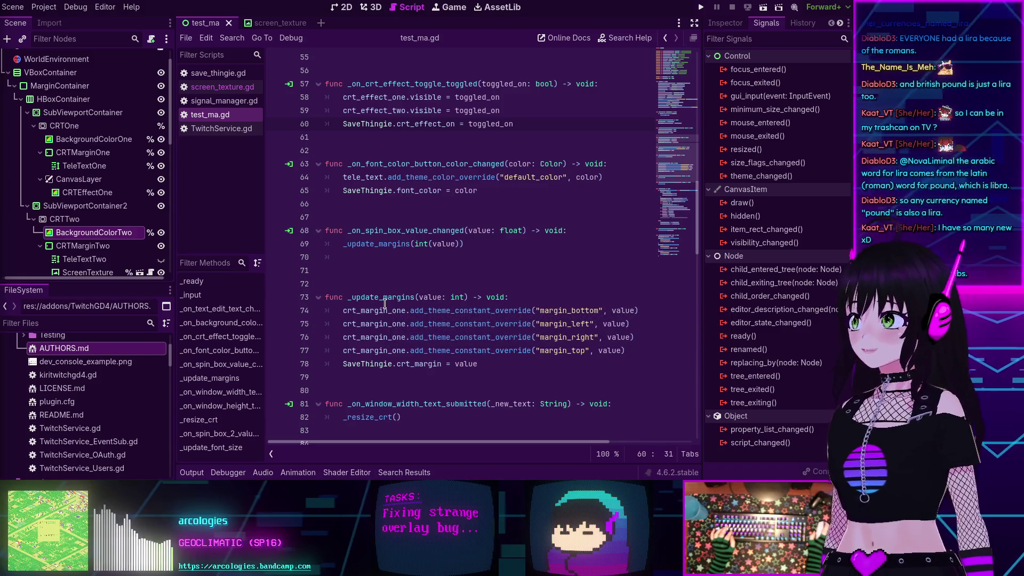
key("Down")
key("Down")
key("Down")
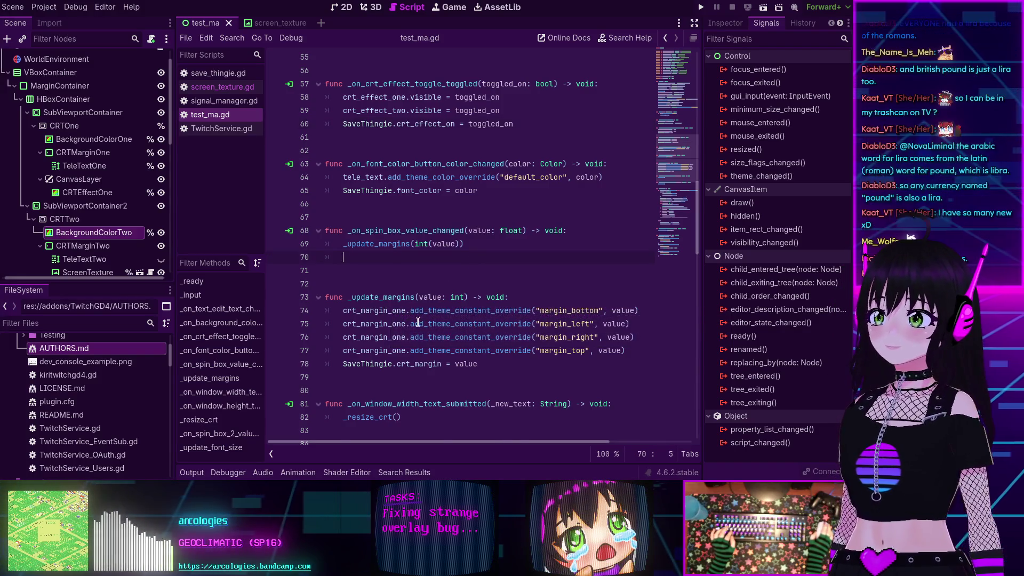
scroll(417, 321, "down", 3)
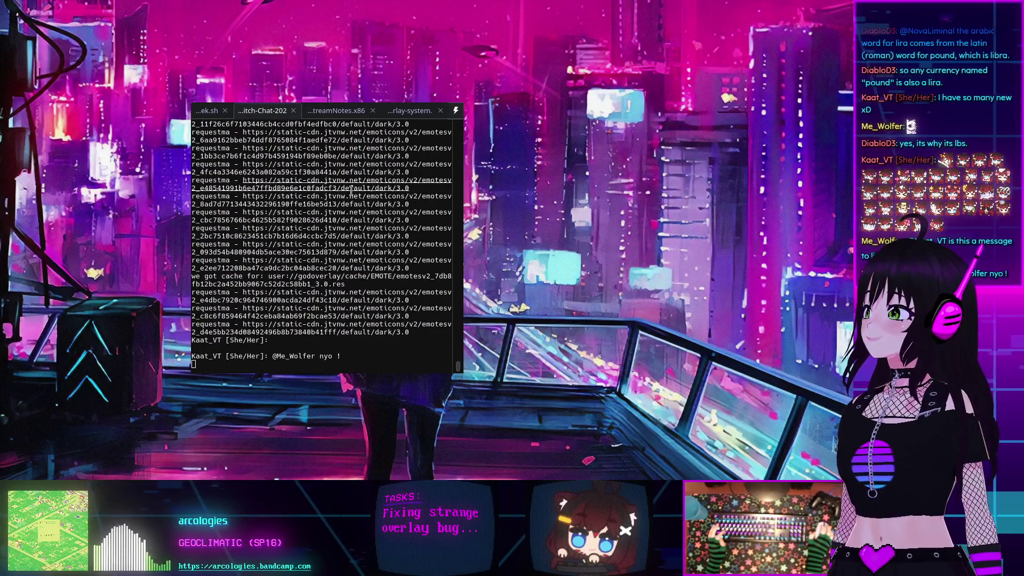
Hide the terminal's emote log window and return to Godot's script editor
key("F12")
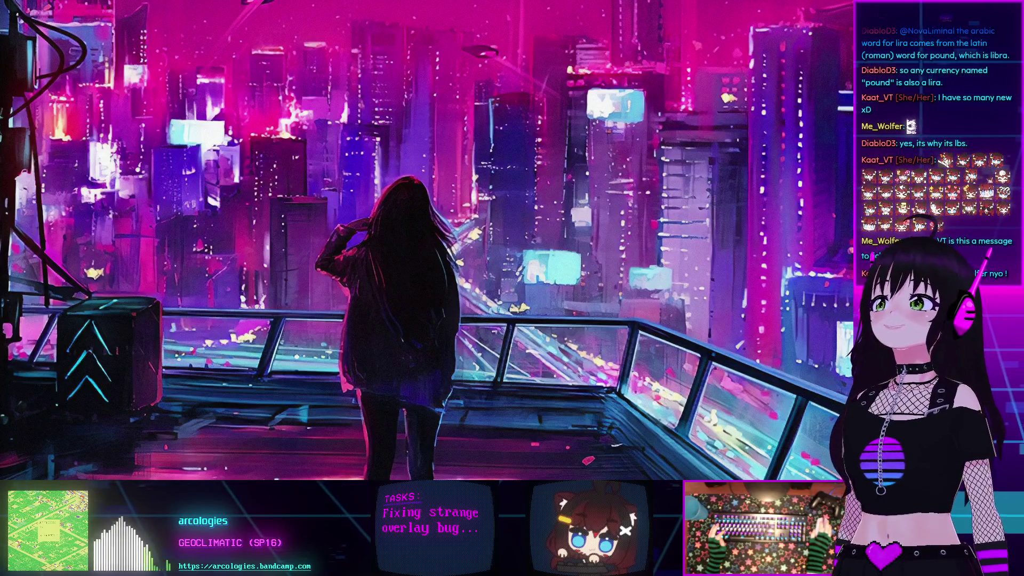
key("alt+Tab")
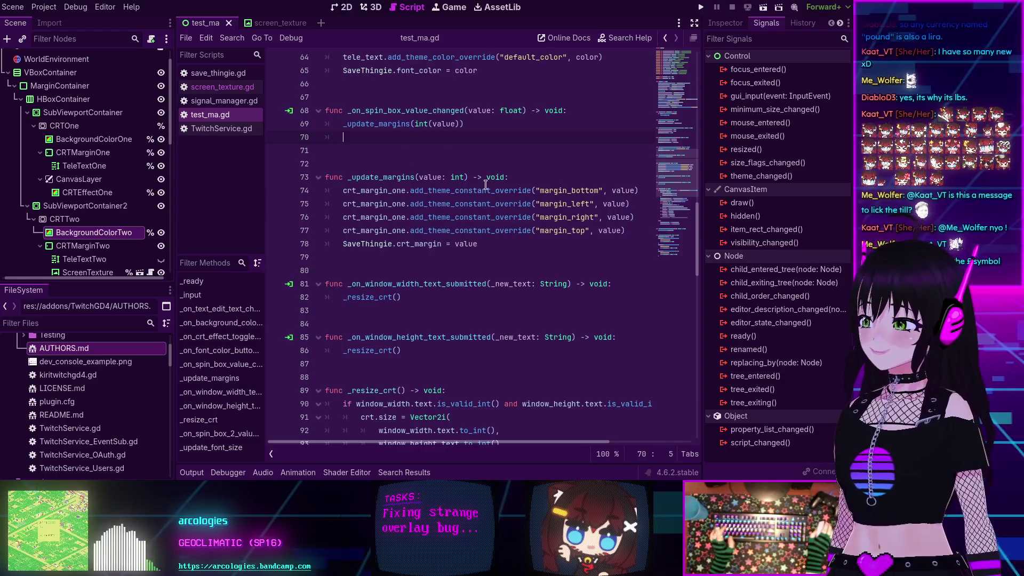
Place the caret at the end of line 78 in test_ma.gd
mouse_move(486, 184)
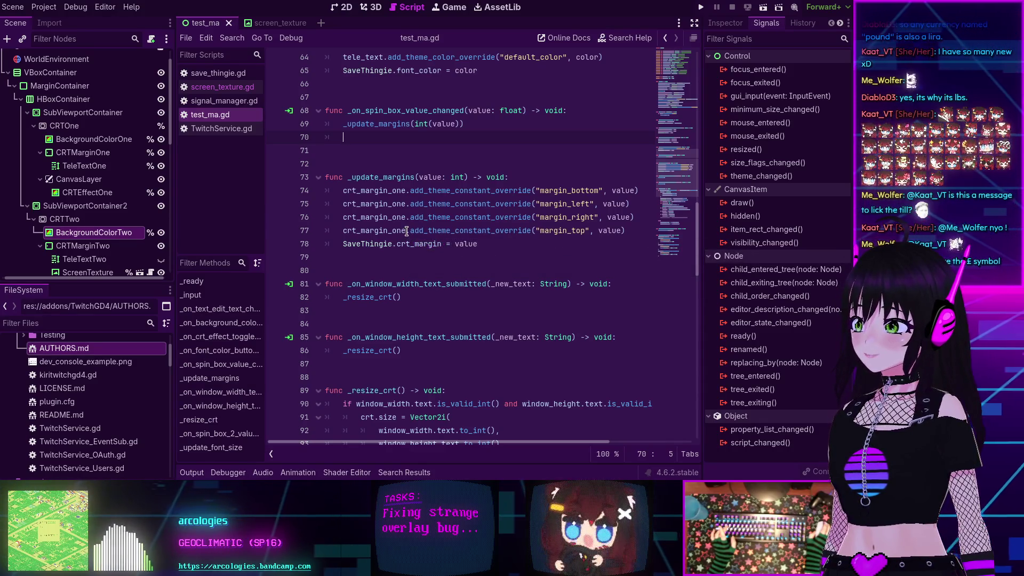
mouse_move(406, 232)
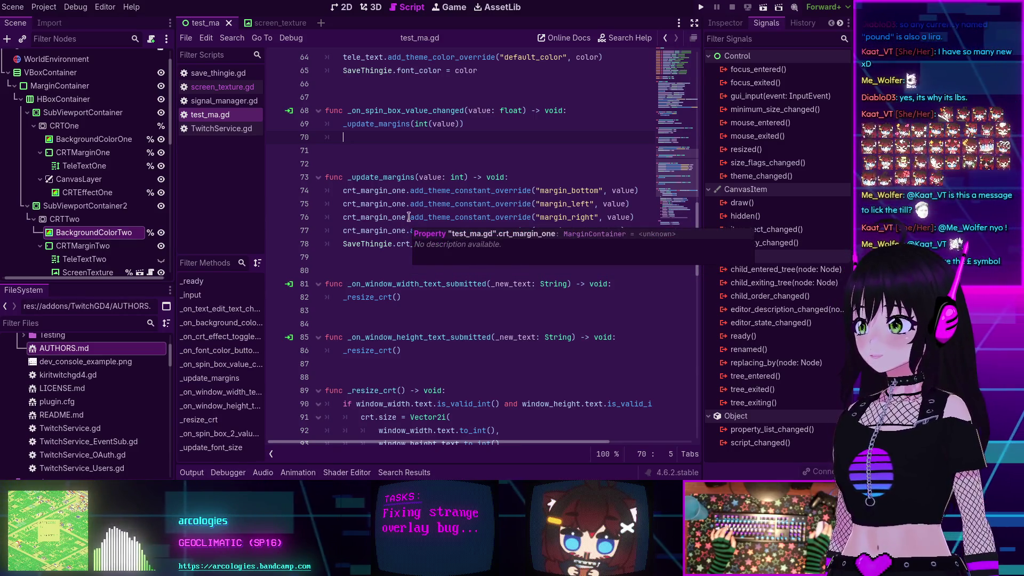
left_click(511, 244)
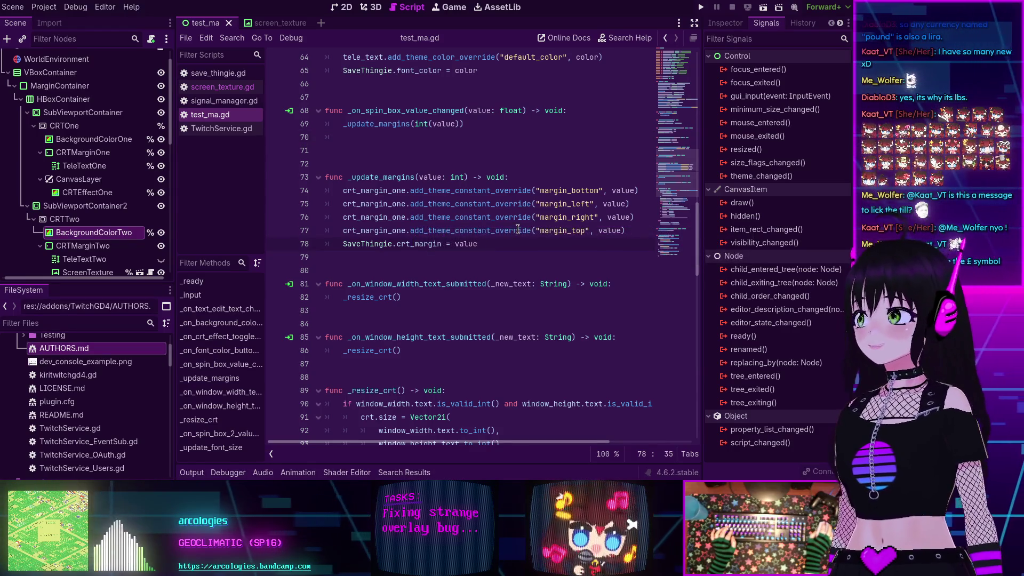
Jump to the crt.size line and scroll until all of _resize_crt shows, widening the editor
mouse_move(517, 230)
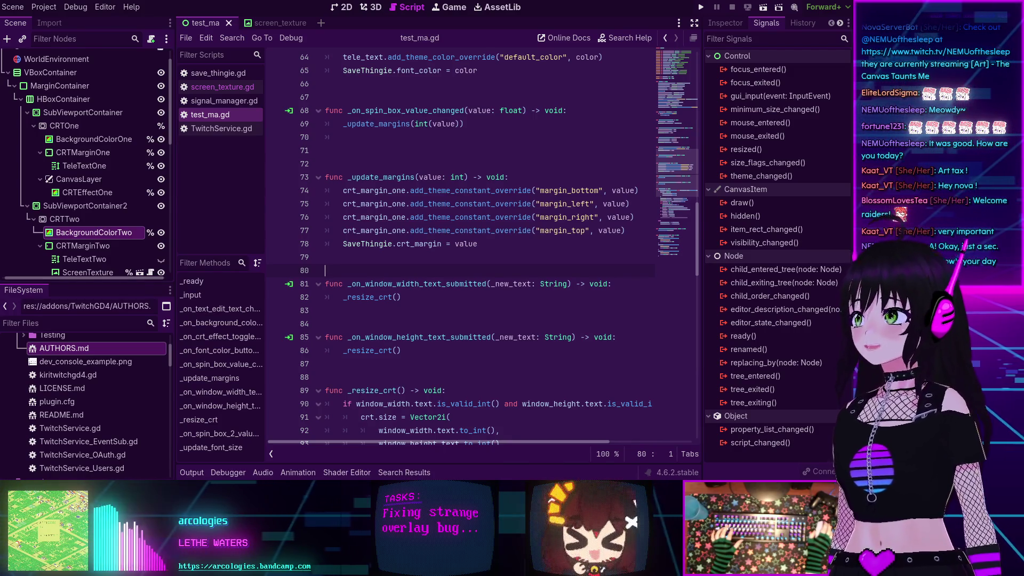
left_click(465, 417)
scroll(466, 192, "down", 4)
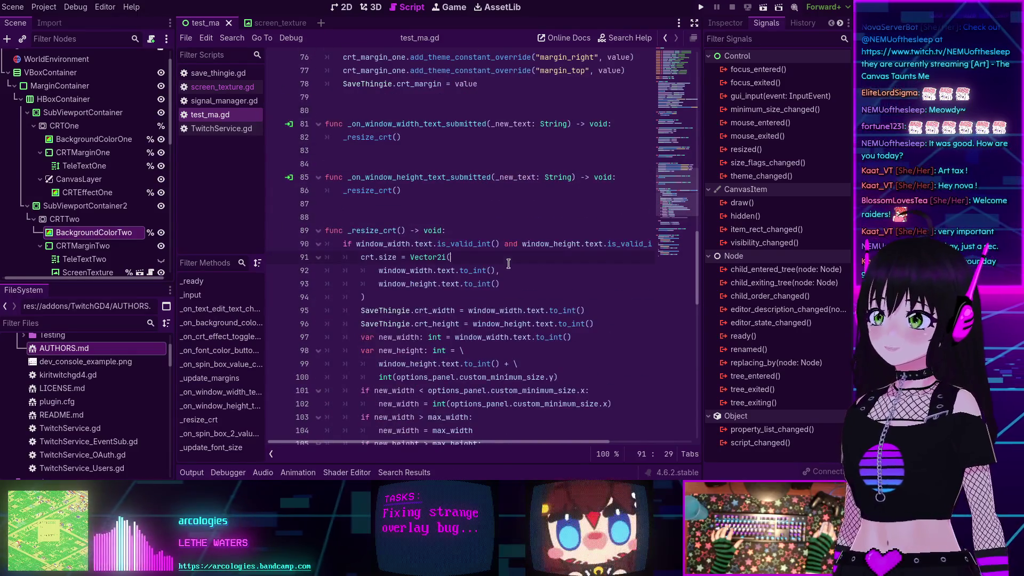
scroll(467, 192, "down", 2)
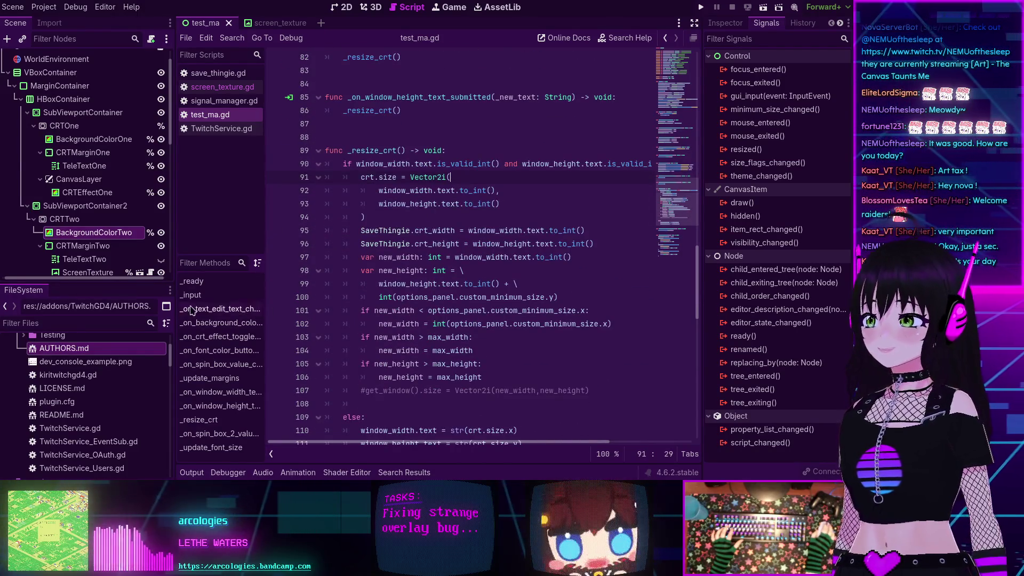
left_click_drag(169, 218, 151, 208)
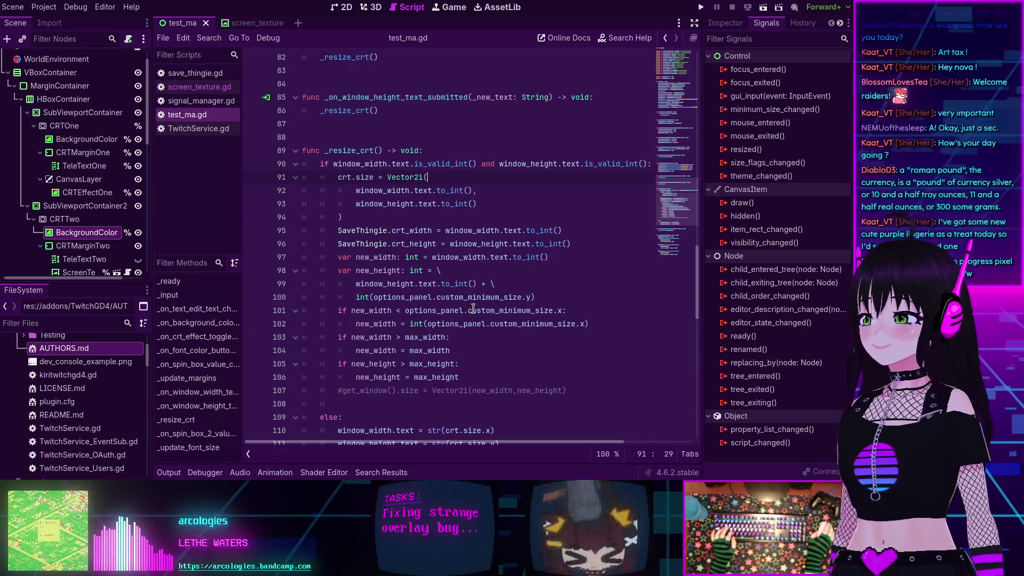
Read the custom_minimum_size documentation tooltip in the script editor
mouse_move(474, 308)
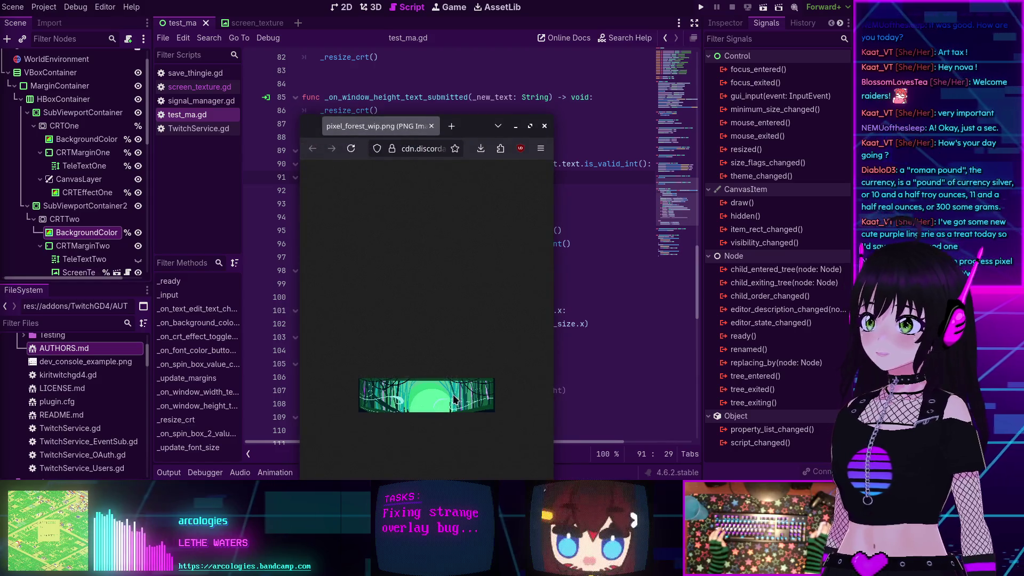
Zoom into the pixel_forest_wip.png forest artwork in Firefox
scroll(382, 238, "up", 10)
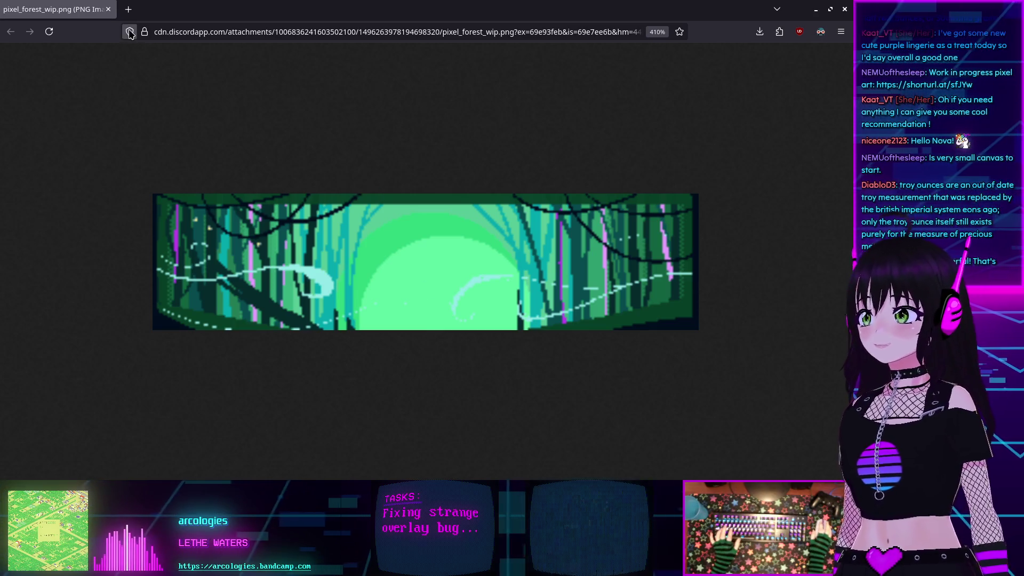
Close the forest image and put the caret at the end of line 105 in _resize_crt
left_click(106, 10)
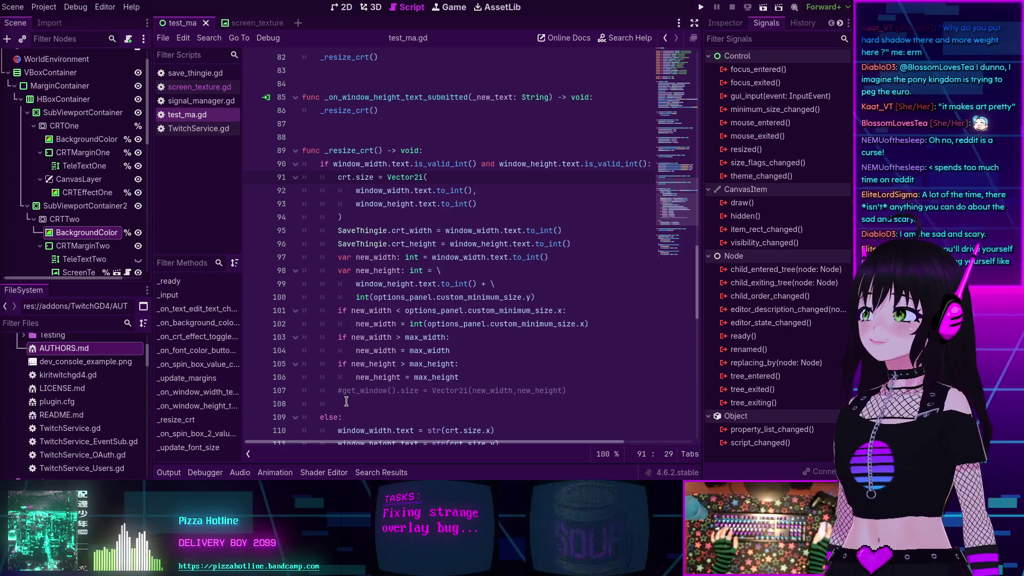
left_click(456, 359)
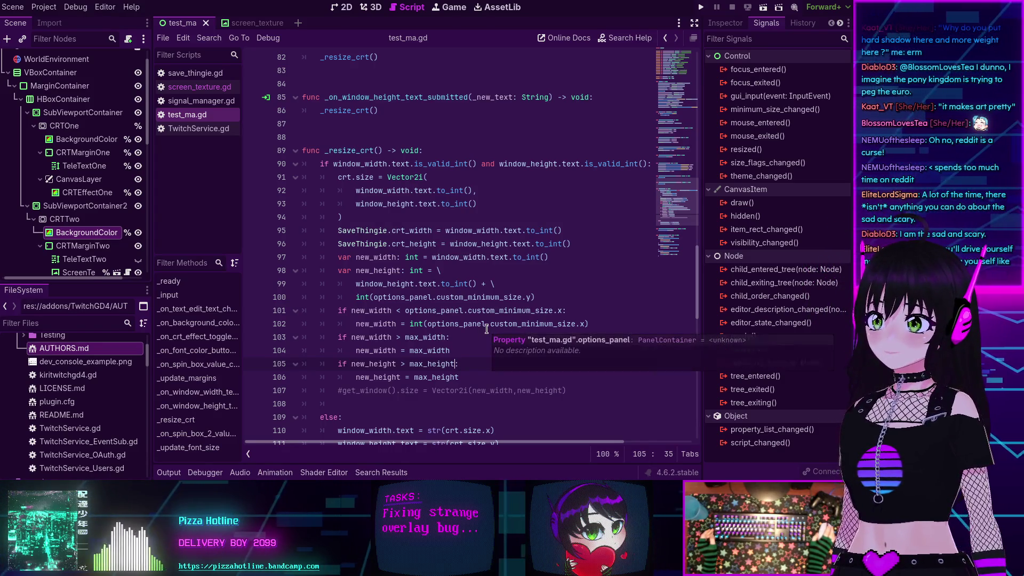
Check the options_panel documentation, then run the overlay project to test its CRT settings panel
mouse_move(487, 329)
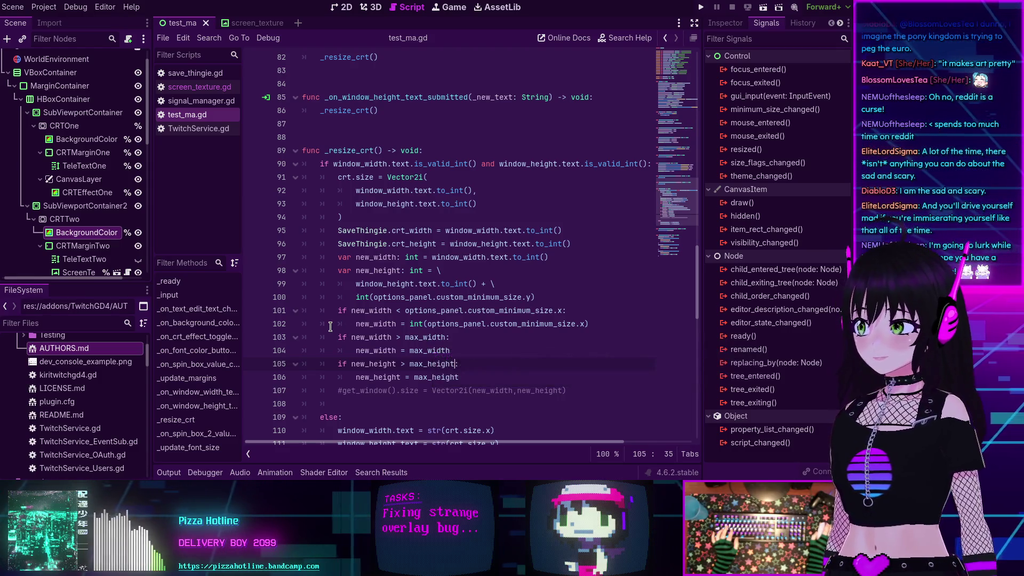
scroll(332, 325, "down", 2)
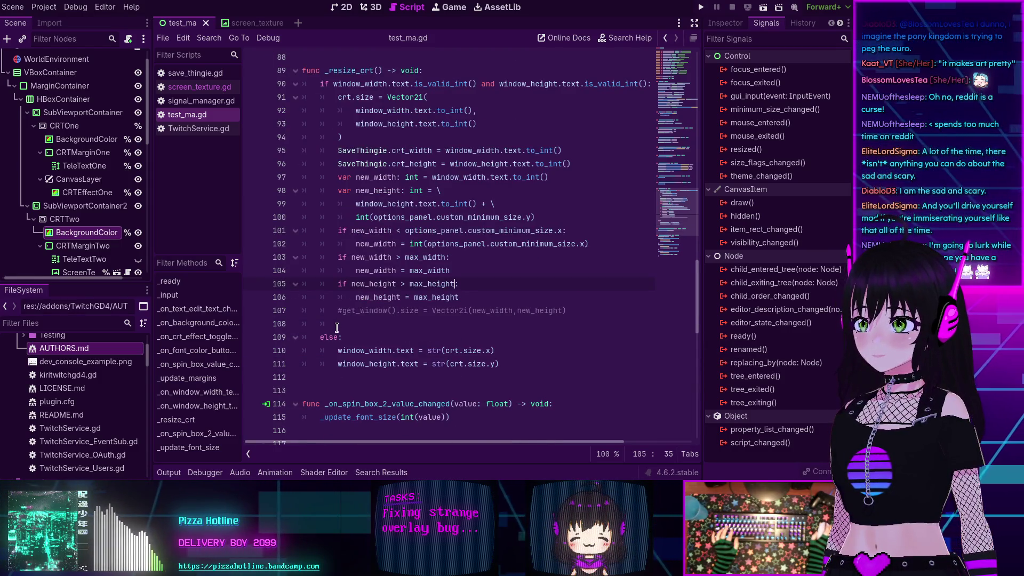
scroll(332, 325, "up", 5)
left_click(701, 7)
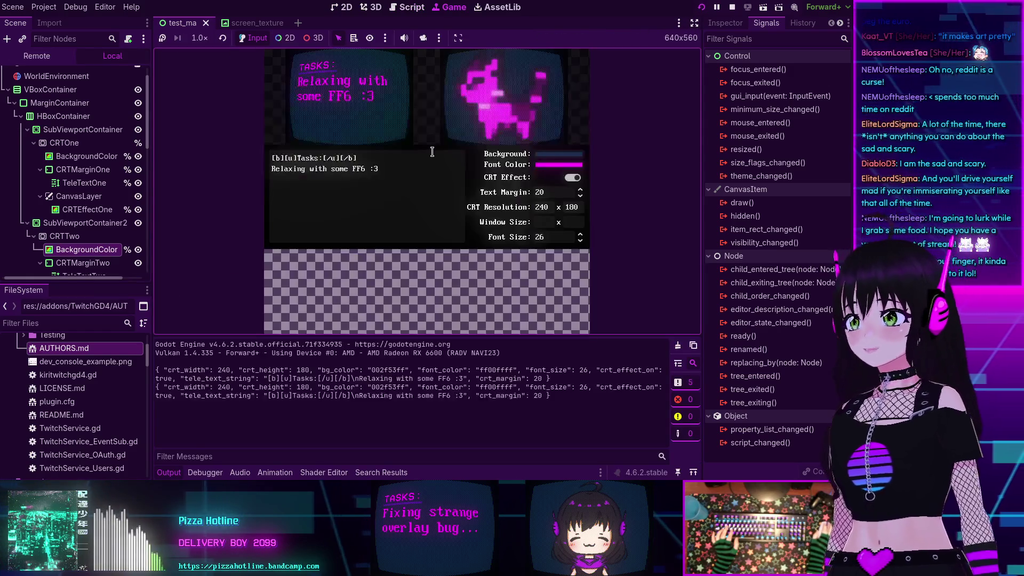
Change the CRT resolution width from 240 to 300, then stop the game with F8
double_click(551, 207)
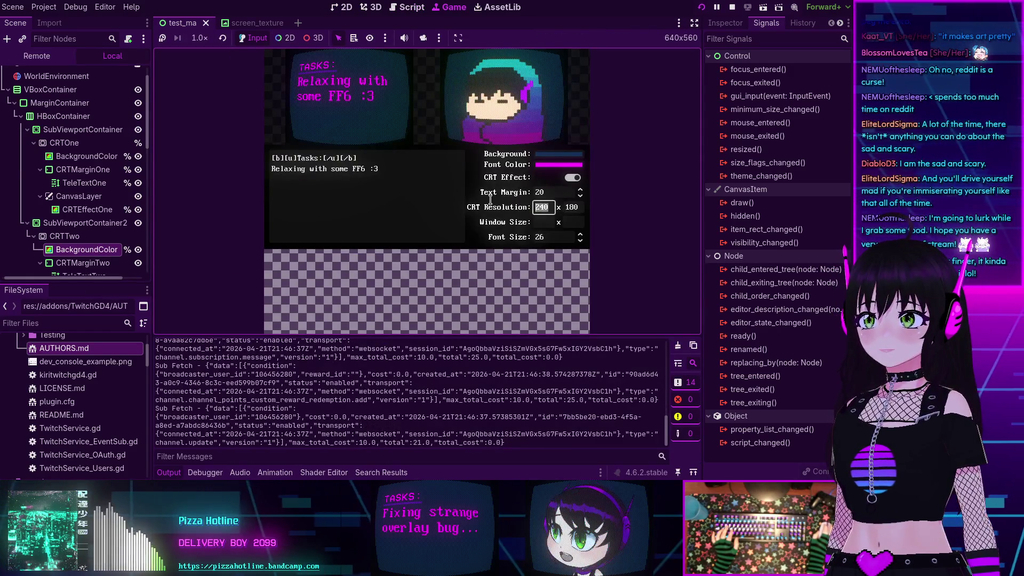
type("300")
key("Return")
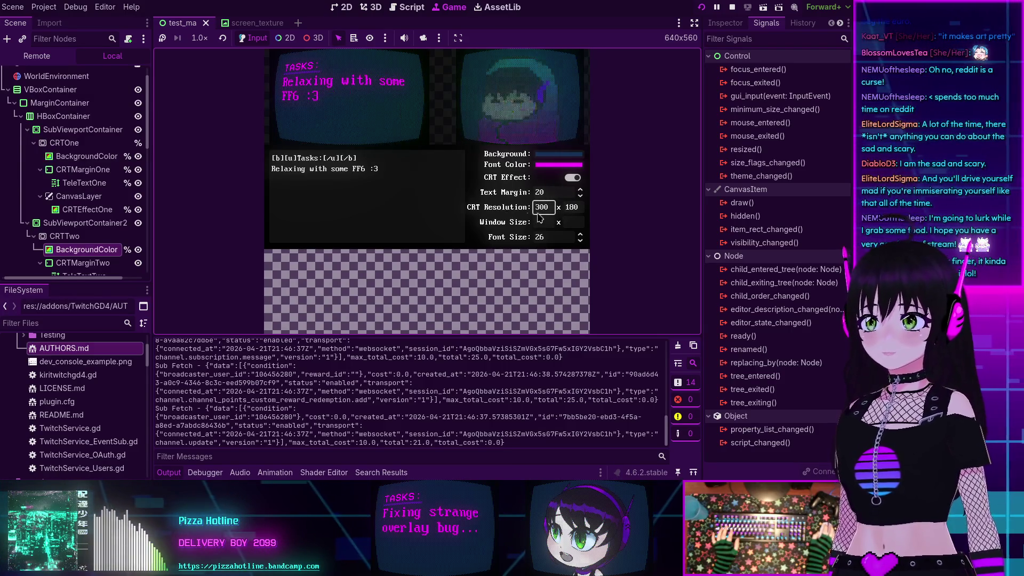
key("F8")
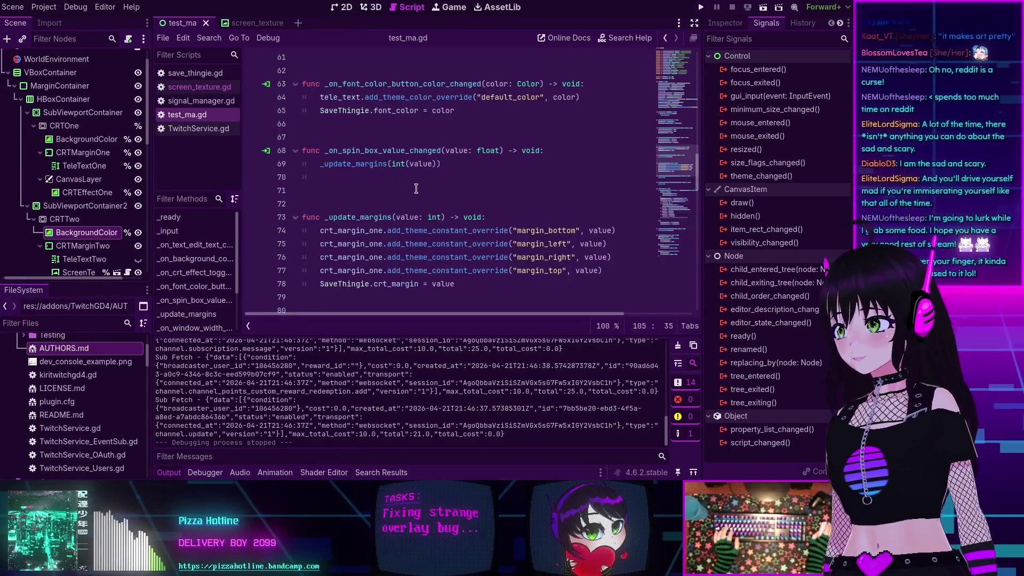
scroll(471, 204, "down", 1)
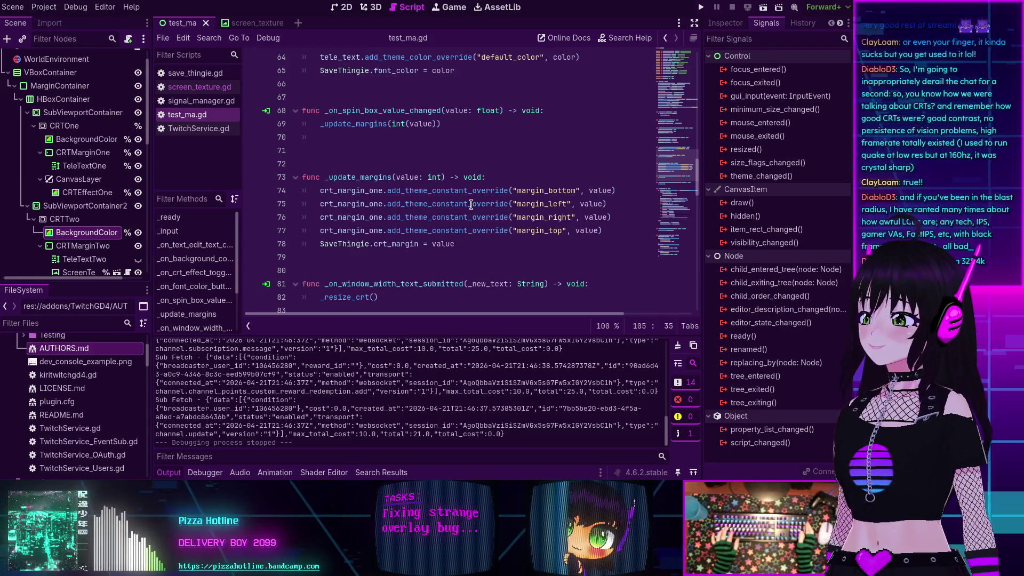
Delete the extra empty line after line 69, just above _update_margins
mouse_move(470, 205)
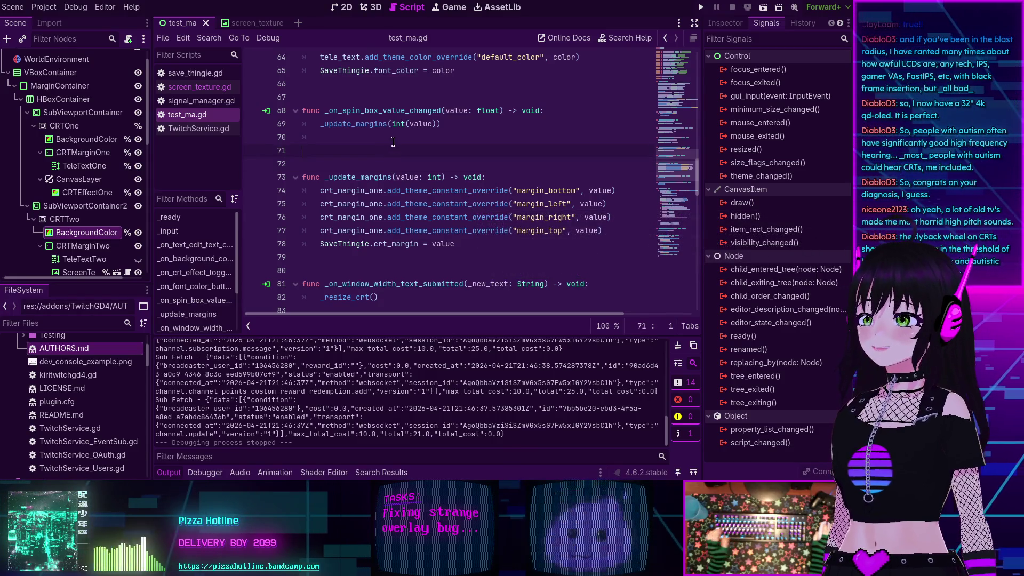
key("Up")
key("Up")
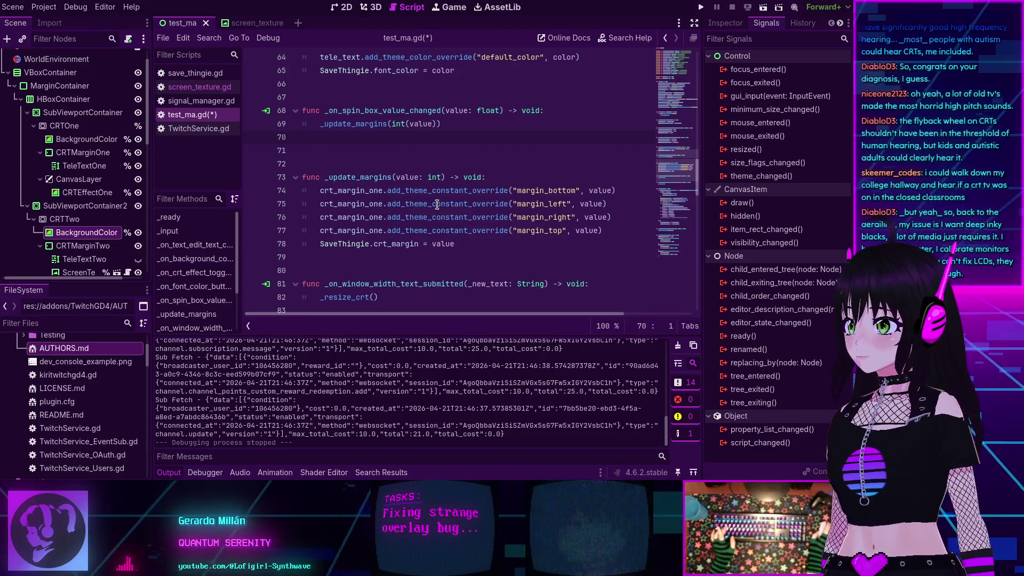
mouse_move(437, 205)
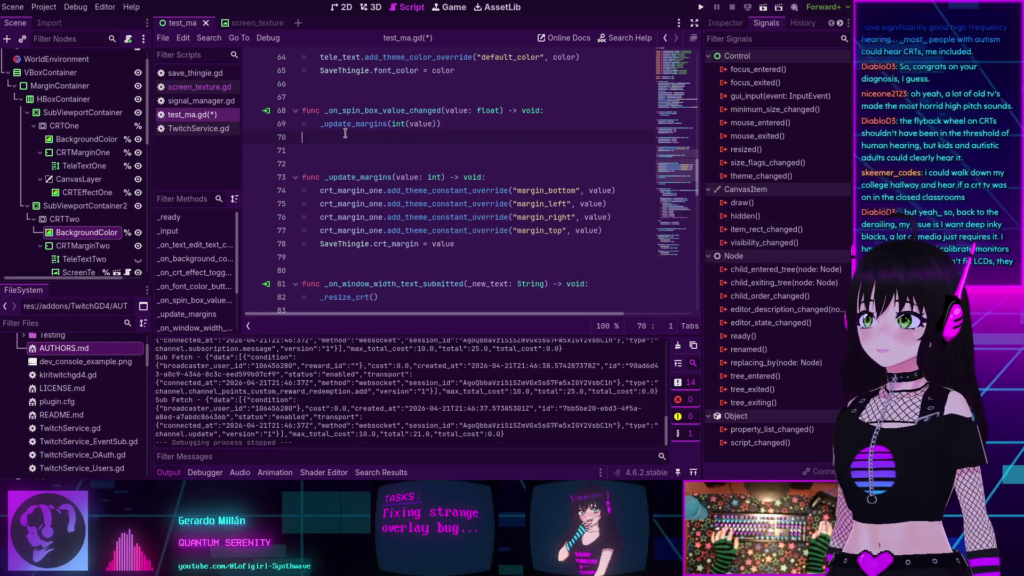
key("BackSpace")
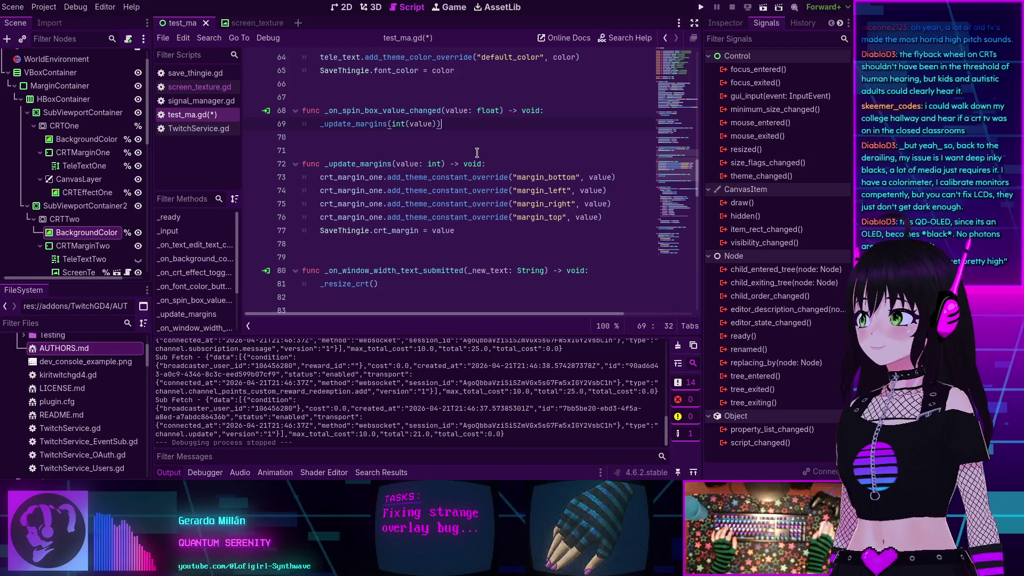
Collapse the Output log to enlarge the editor and scroll test_ma.gd down to func _resize_crt
scroll(360, 128, "up", 5)
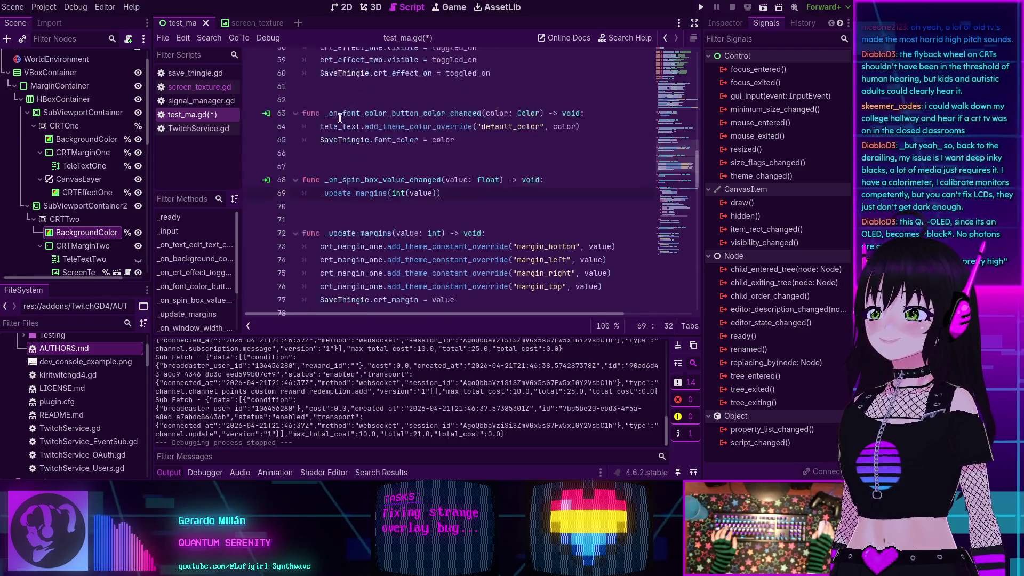
scroll(360, 128, "down", 3)
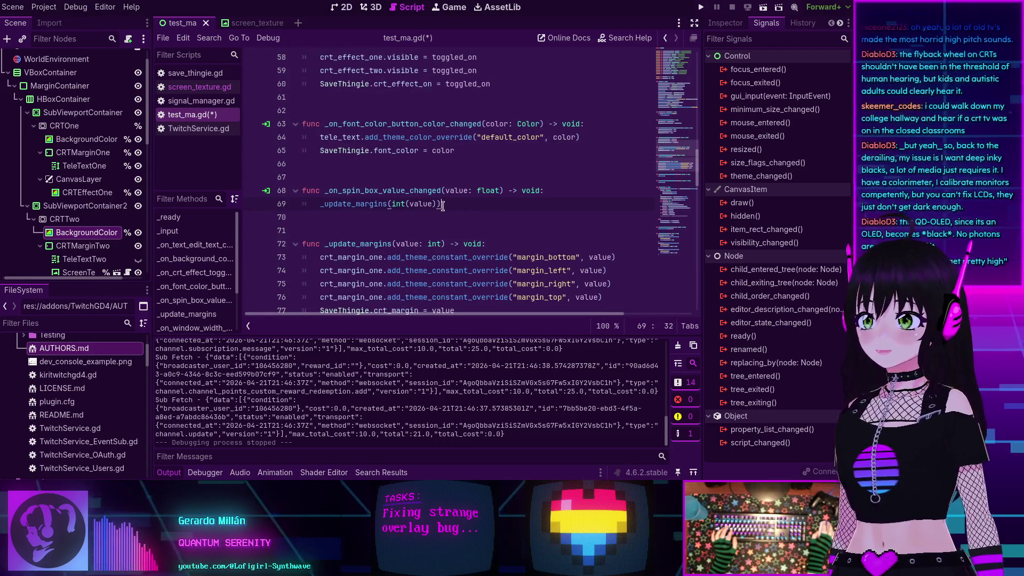
scroll(443, 205, "up", 12)
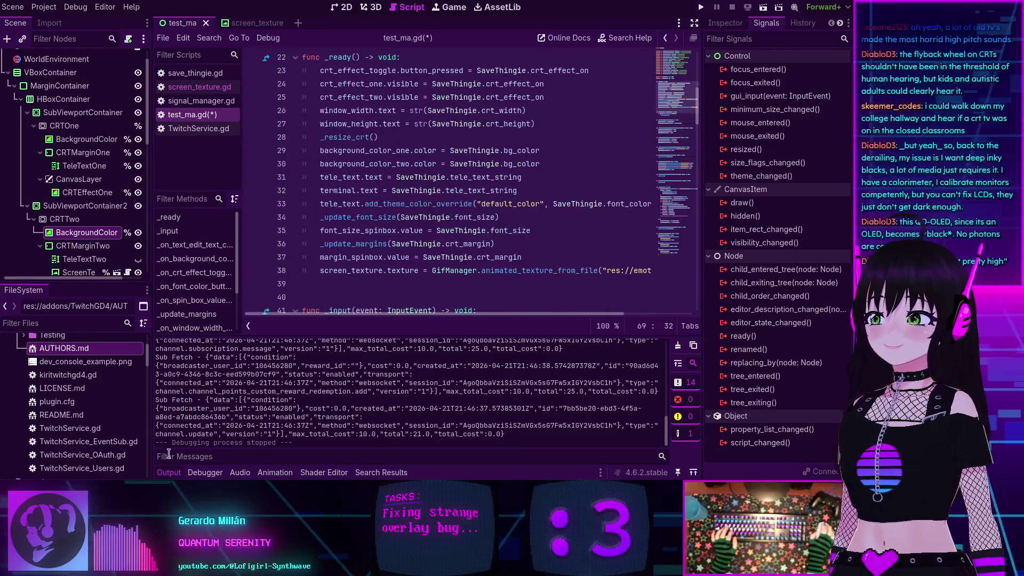
left_click(168, 472)
scroll(346, 259, "up", 4)
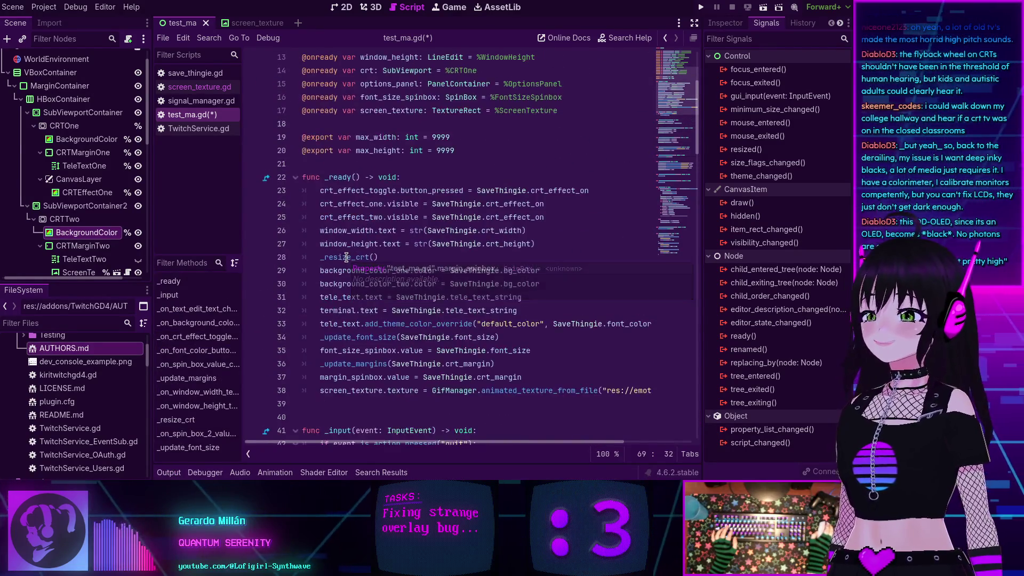
scroll(347, 258, "down", 5)
scroll(346, 259, "down", 20)
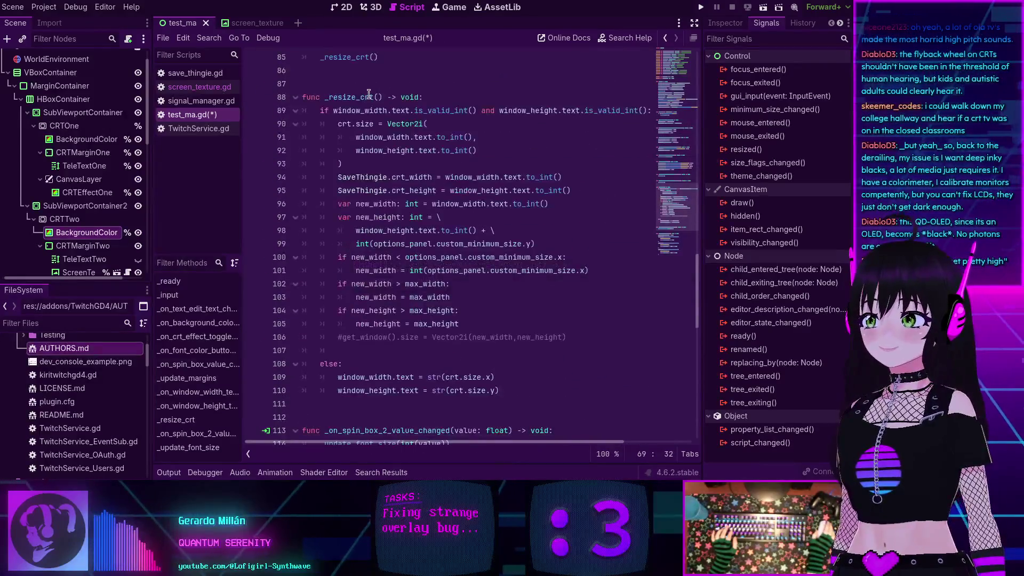
Highlight every occurrence of _resize_crt and window_width, then place the cursor at line 93
double_click(341, 98)
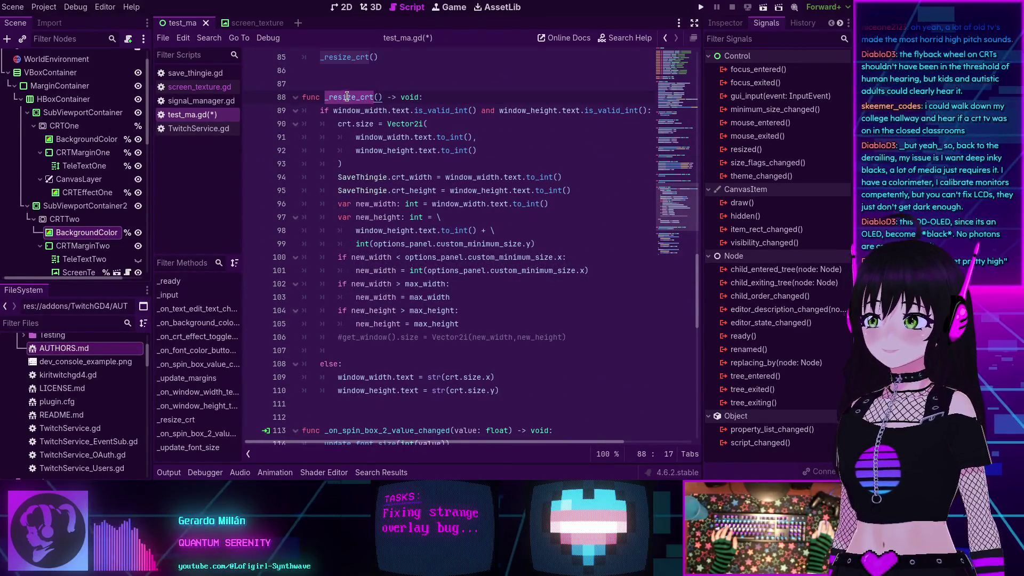
scroll(362, 104, "up", 2)
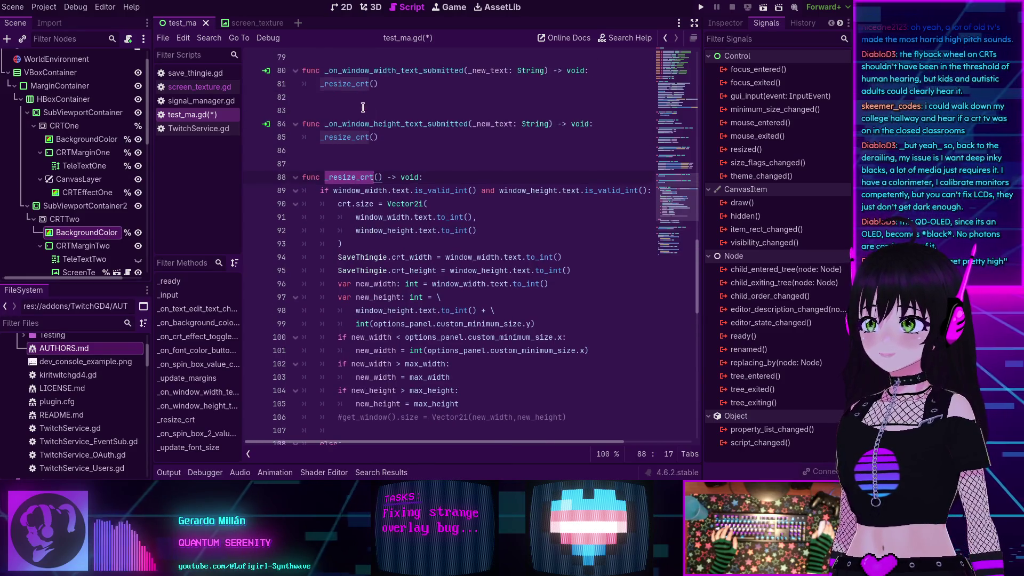
double_click(348, 191)
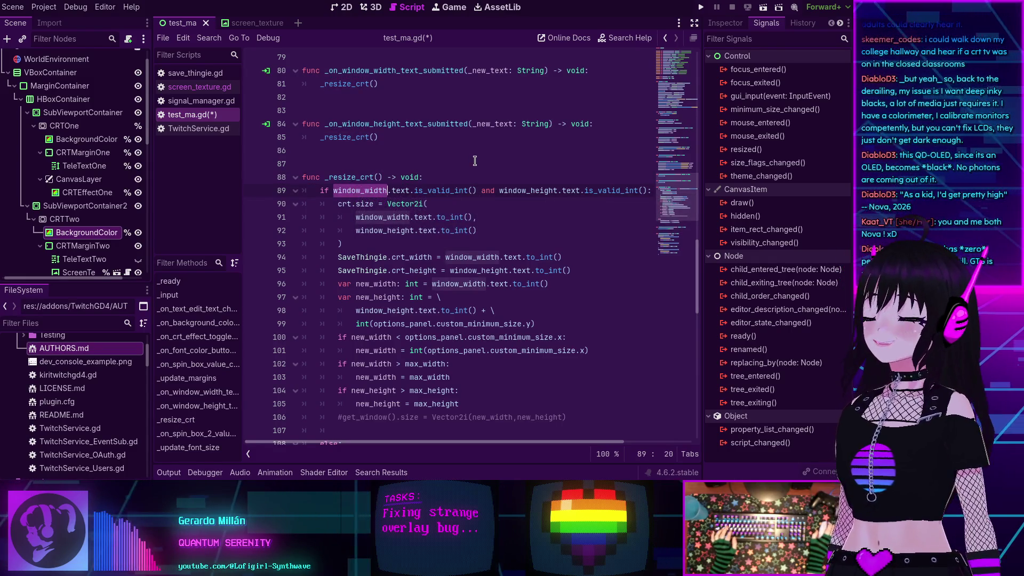
scroll(450, 205, "down", 1)
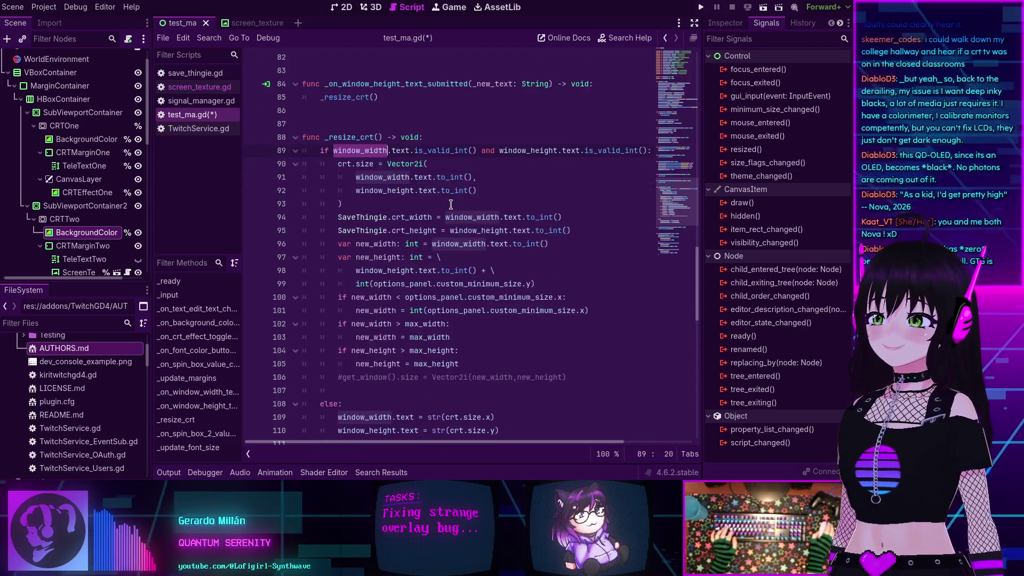
scroll(451, 204, "down", 2)
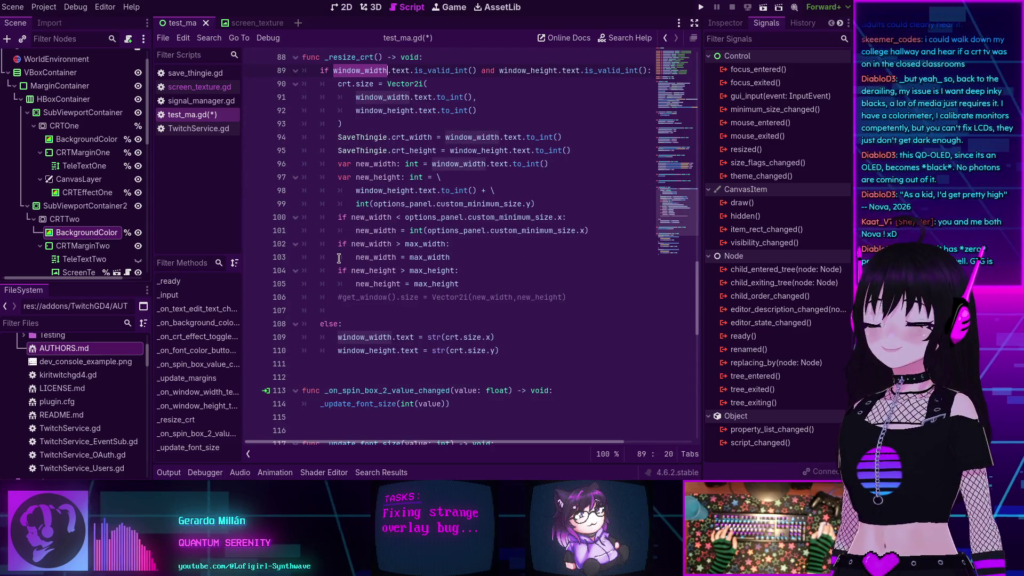
left_click(341, 123)
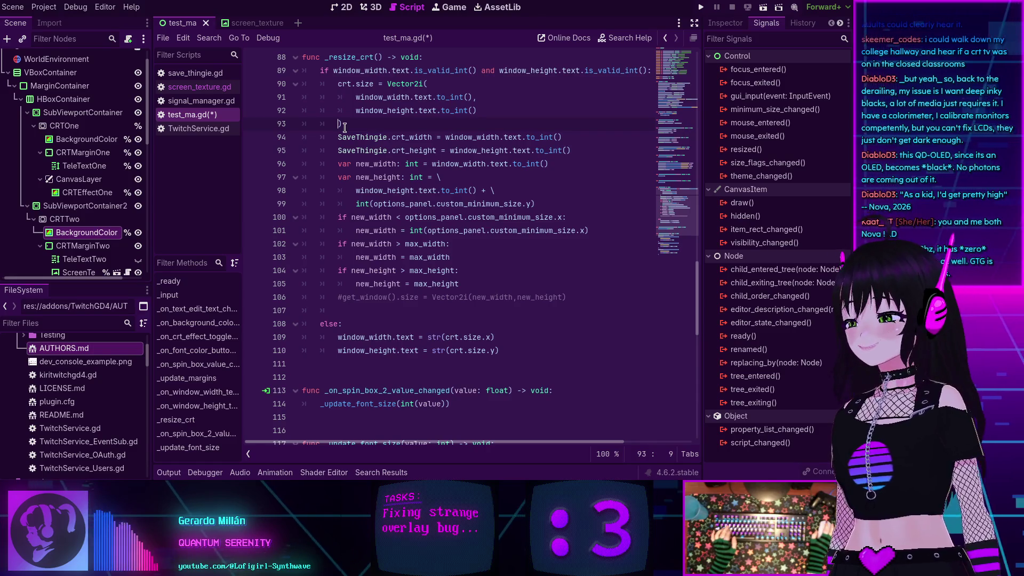
left_click(353, 124)
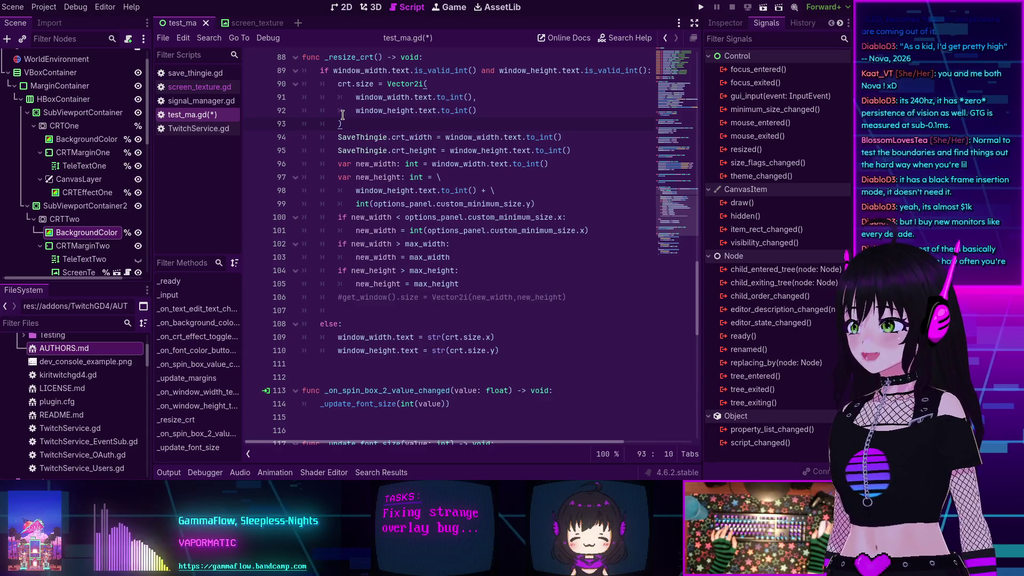
scroll(384, 275, "down", 1)
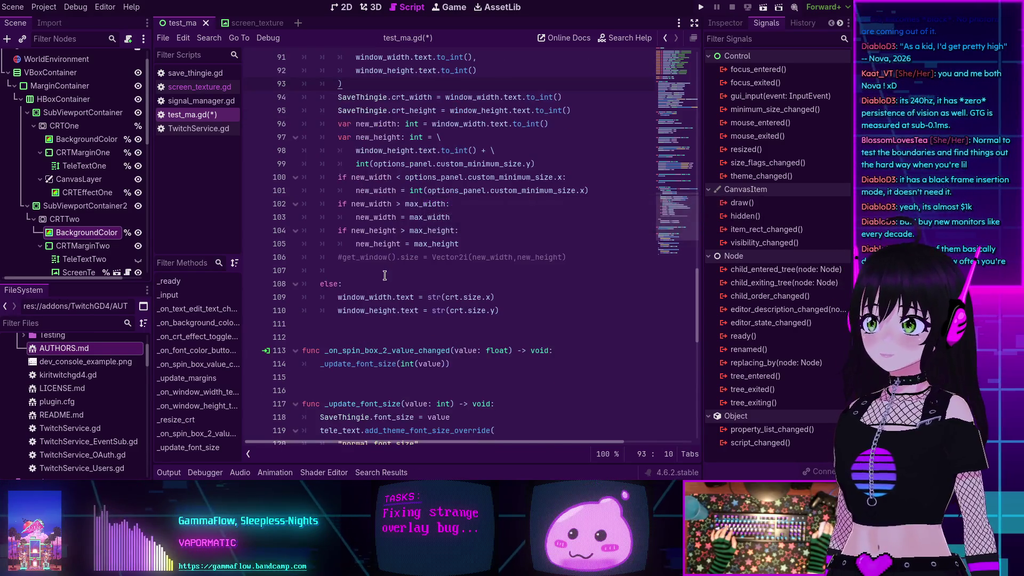
mouse_move(421, 230)
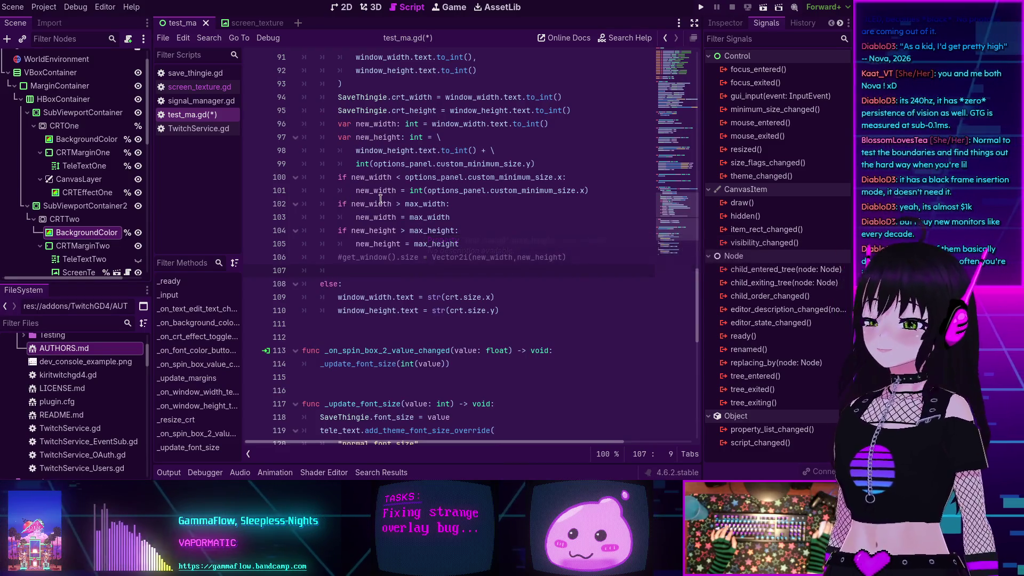
mouse_move(381, 198)
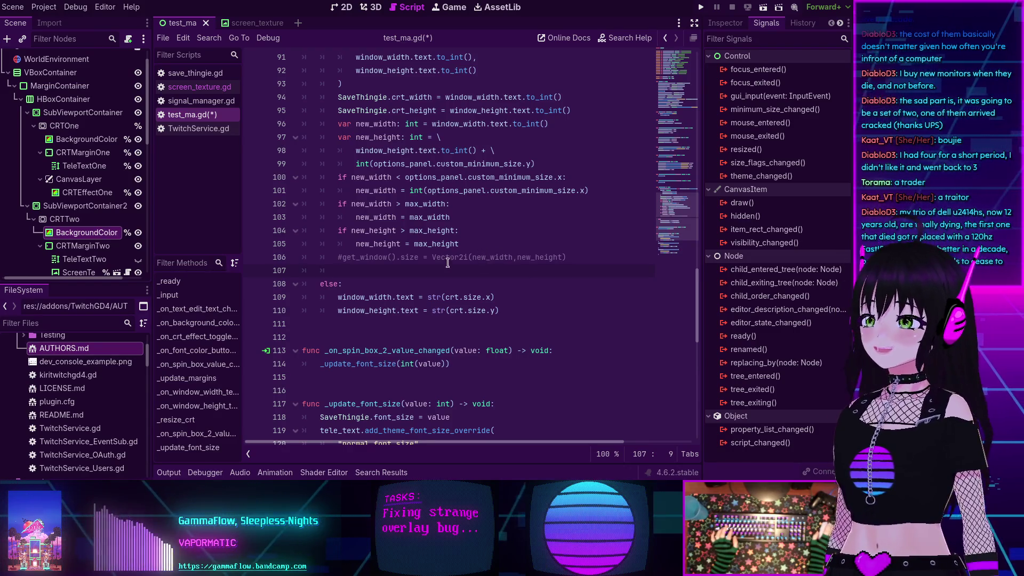
scroll(418, 283, "down", 1)
scroll(418, 283, "down", 1)
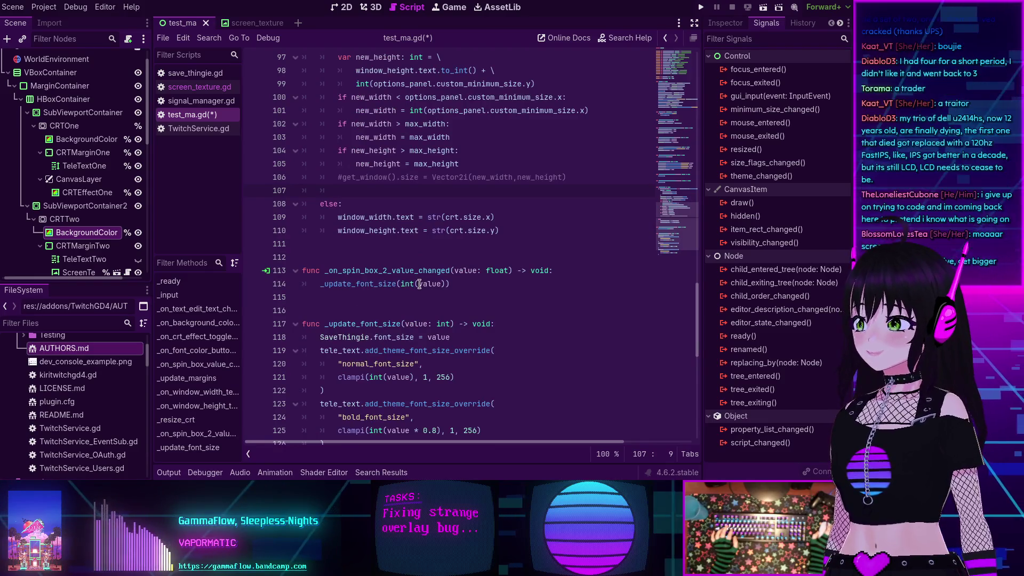
scroll(417, 288, "up", 1)
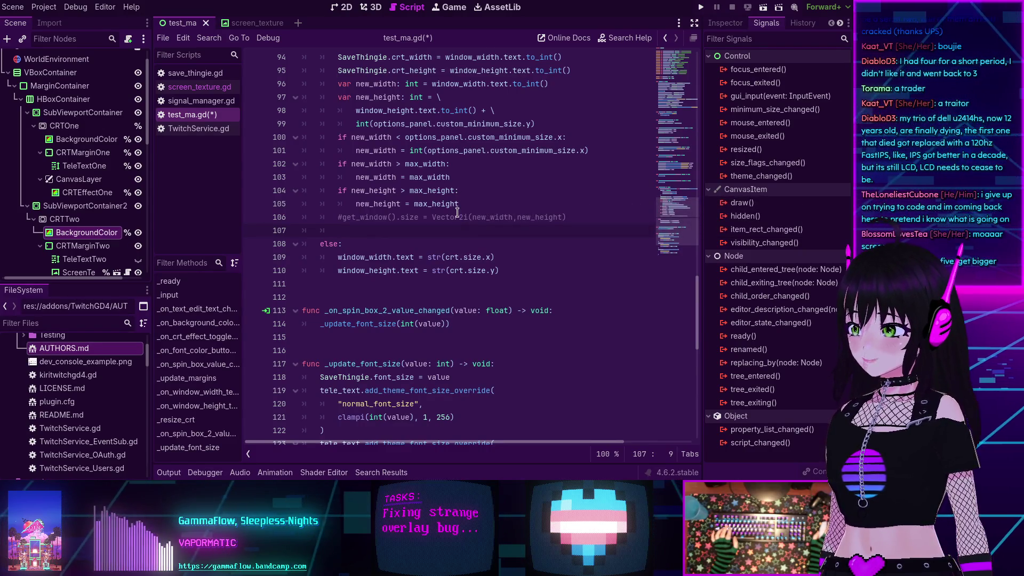
scroll(457, 212, "up", 2)
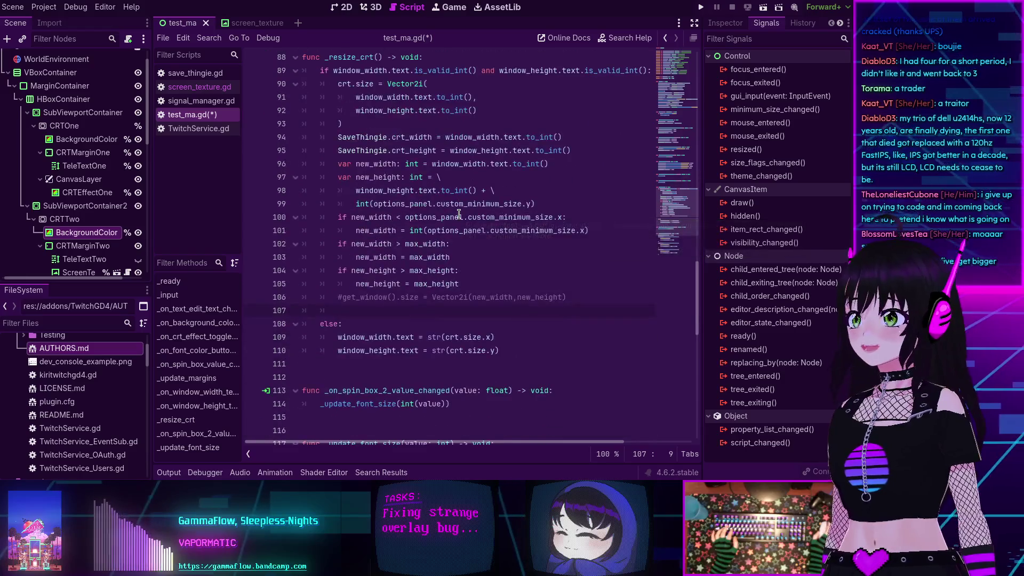
scroll(458, 215, "up", 5)
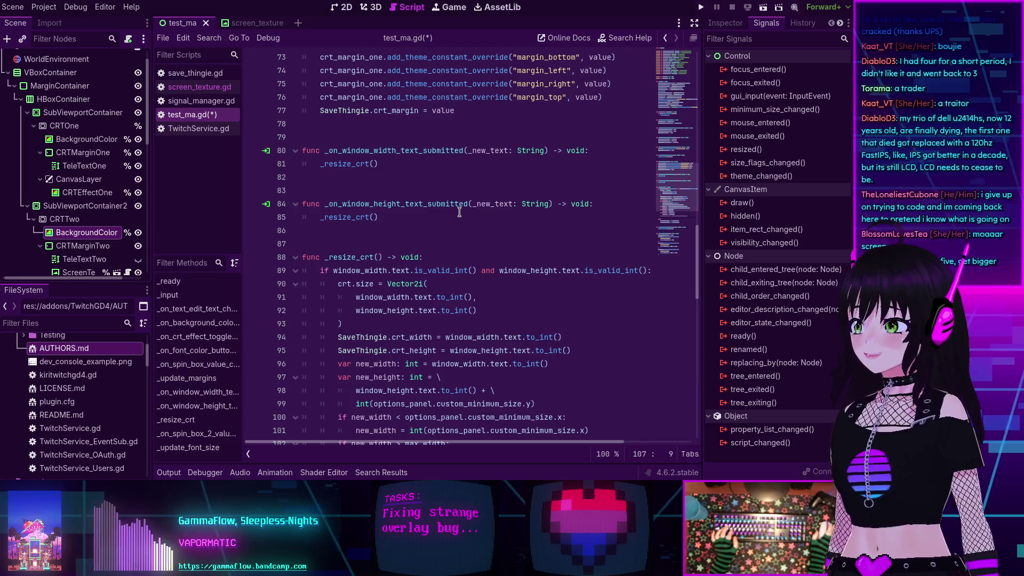
scroll(459, 212, "down", 2)
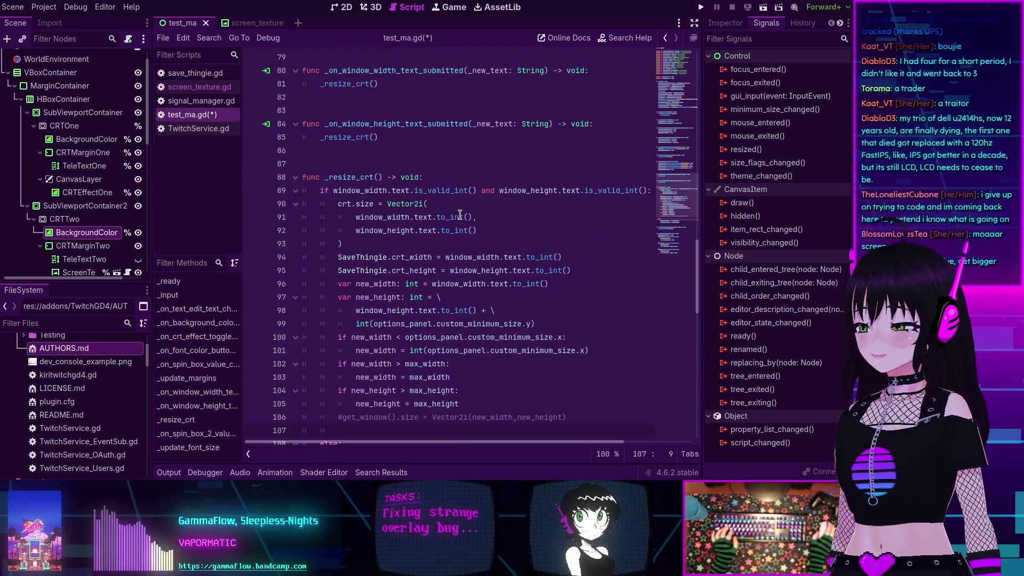
scroll(460, 192, "up", 2)
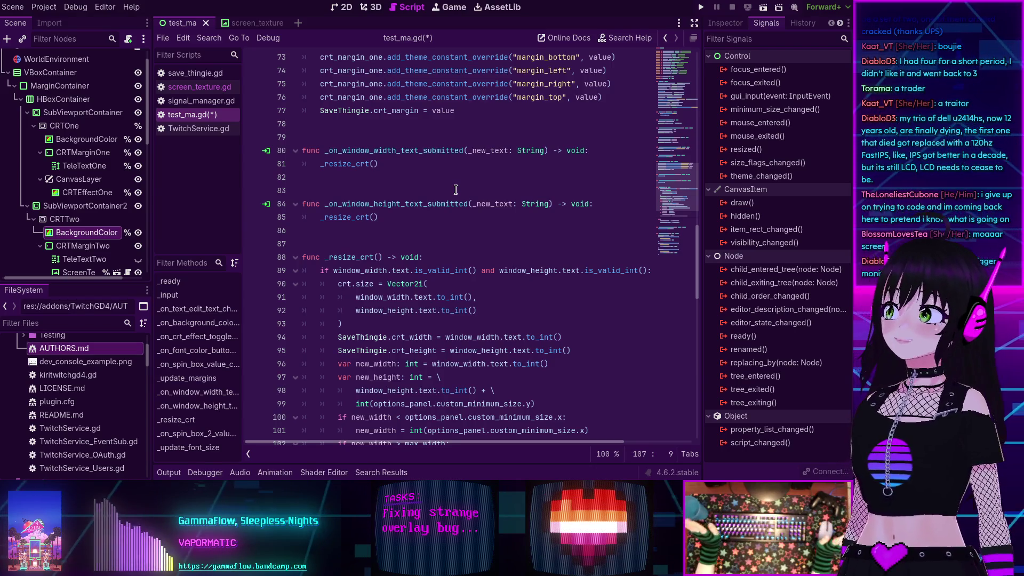
scroll(456, 190, "down", 5)
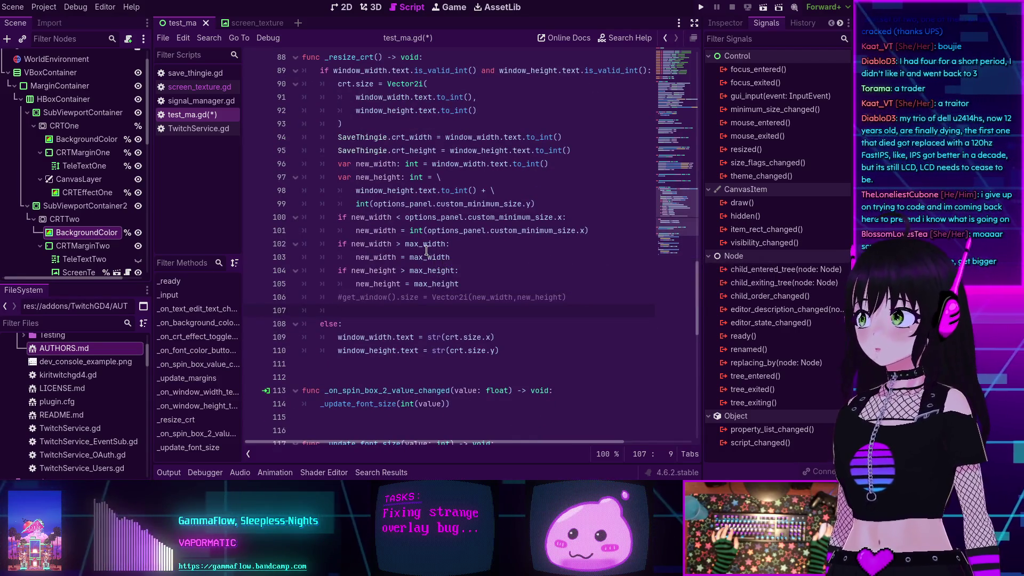
scroll(427, 251, "down", 3)
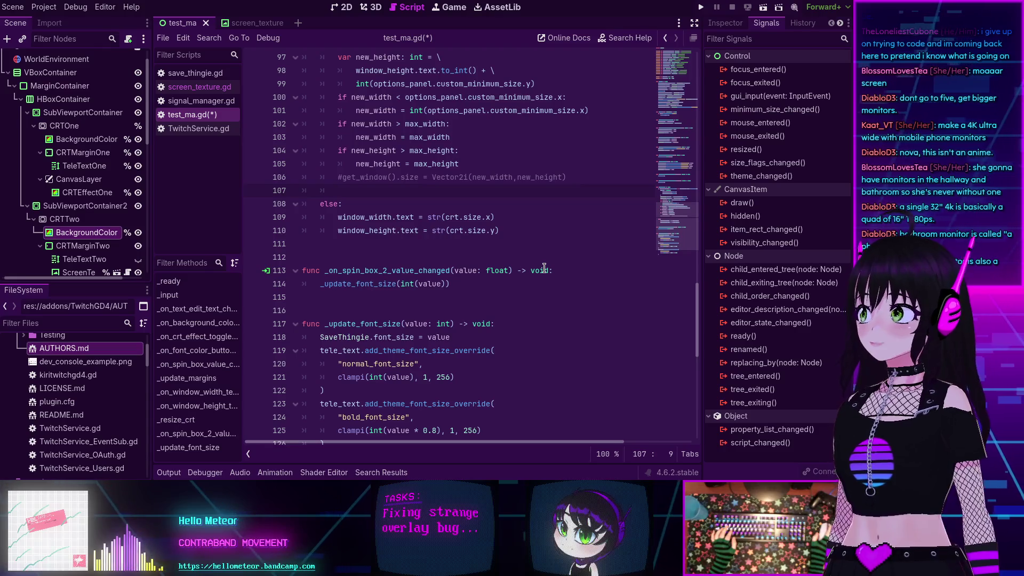
scroll(530, 269, "down", 4)
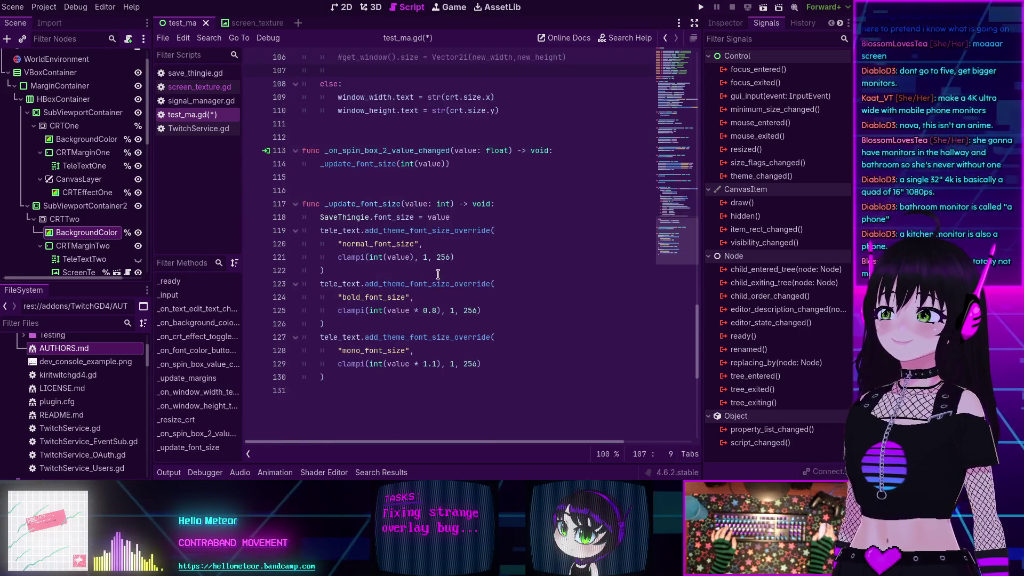
scroll(432, 275, "up", 8)
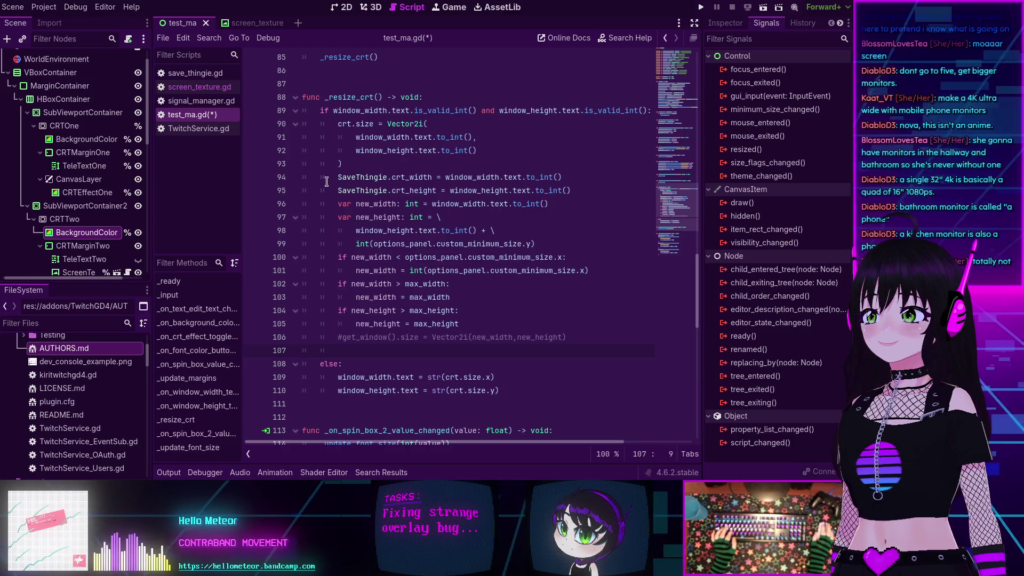
left_click(337, 190)
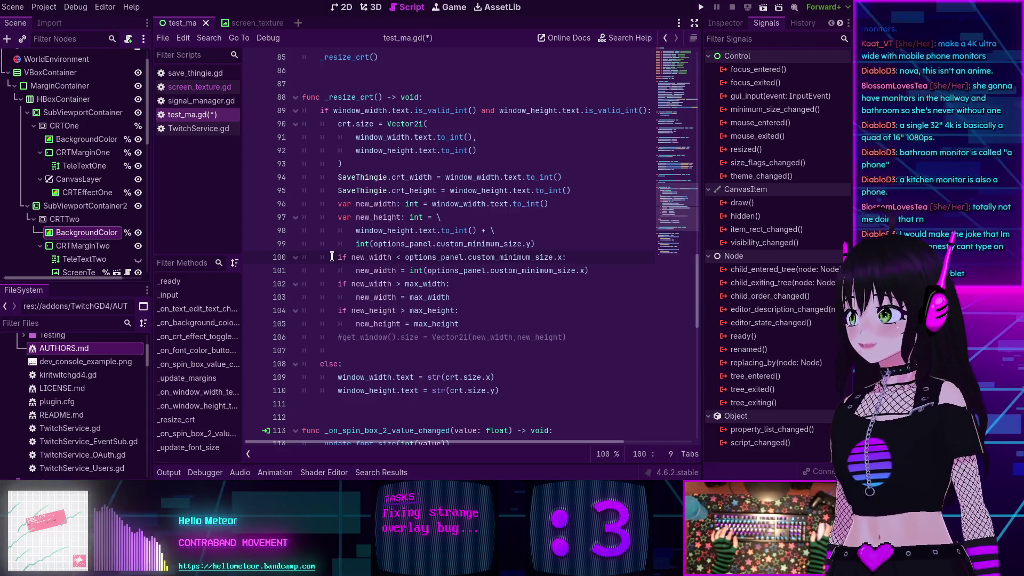
scroll(363, 272, "down", 1)
scroll(395, 288, "up", 3)
left_click(422, 297)
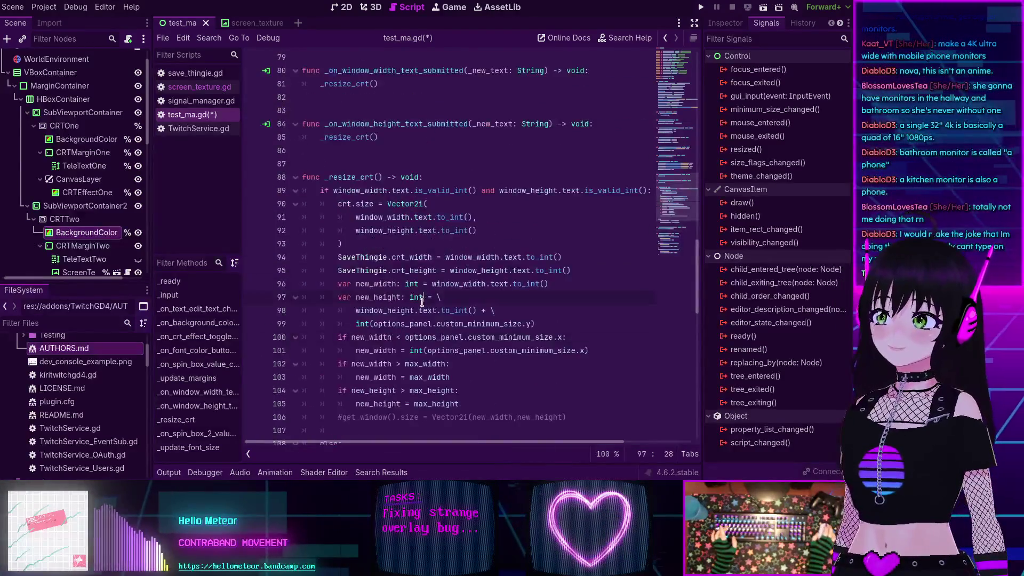
double_click(353, 177)
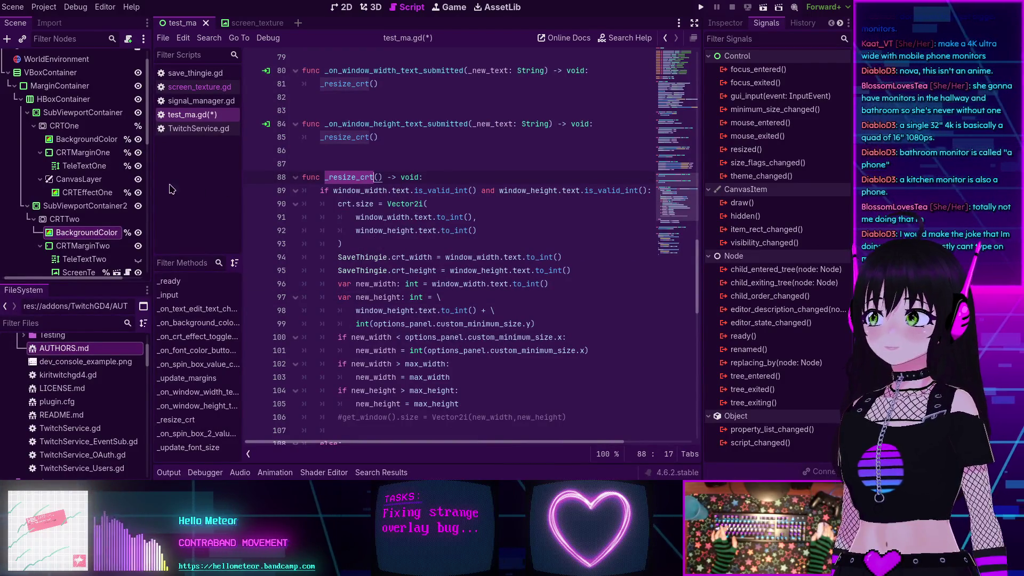
scroll(69, 149, "up", 2)
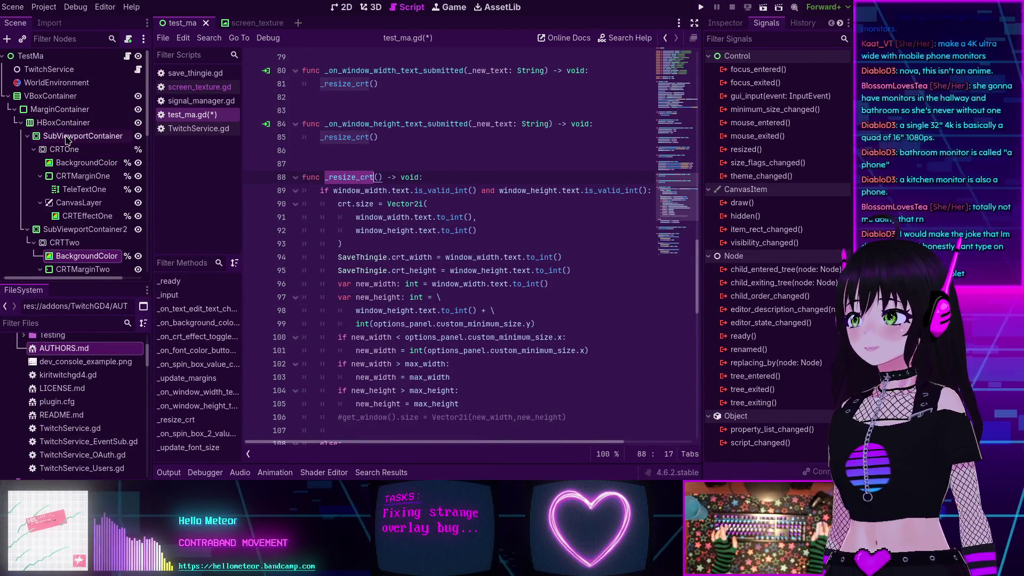
left_click(79, 205)
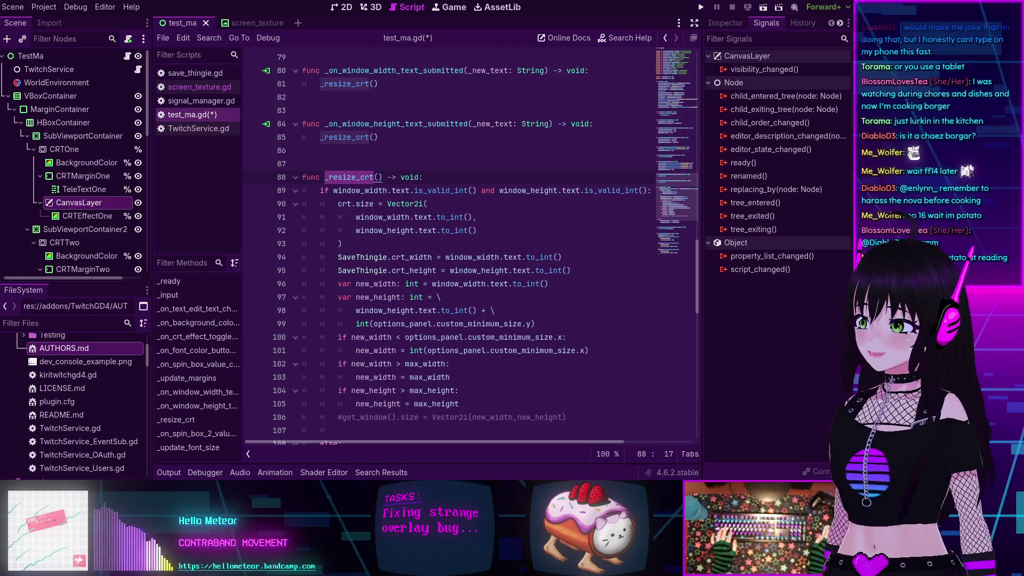
left_click(358, 264)
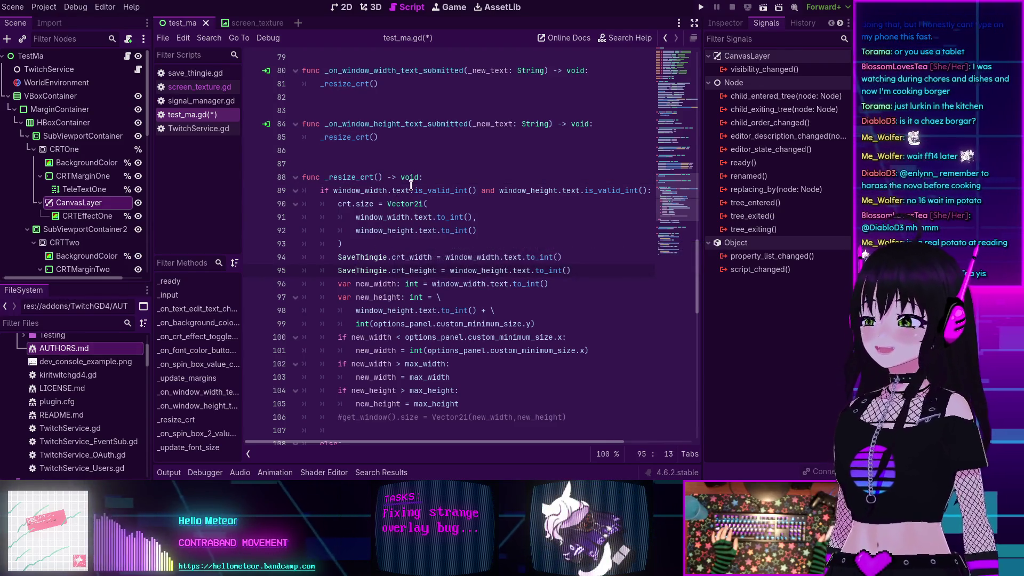
mouse_move(411, 184)
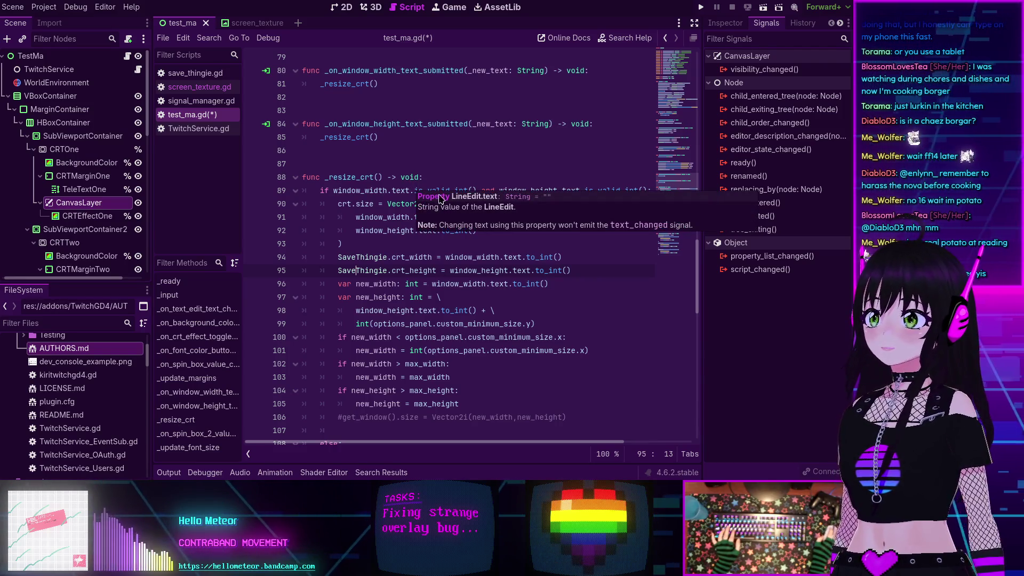
key("Up")
key("Up")
key("Up")
left_click(507, 258)
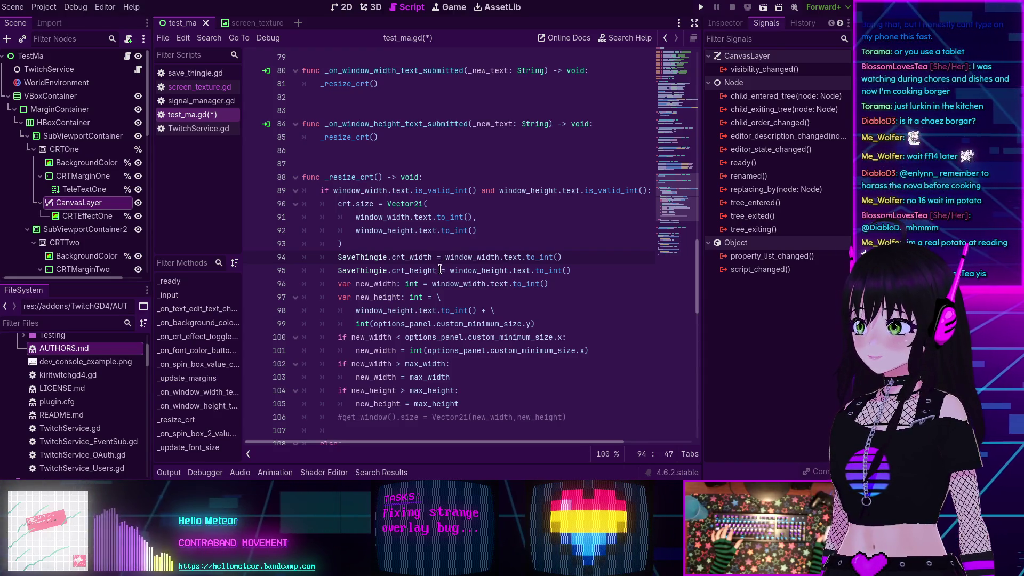
scroll(440, 270, "down", 3)
scroll(366, 283, "up", 4)
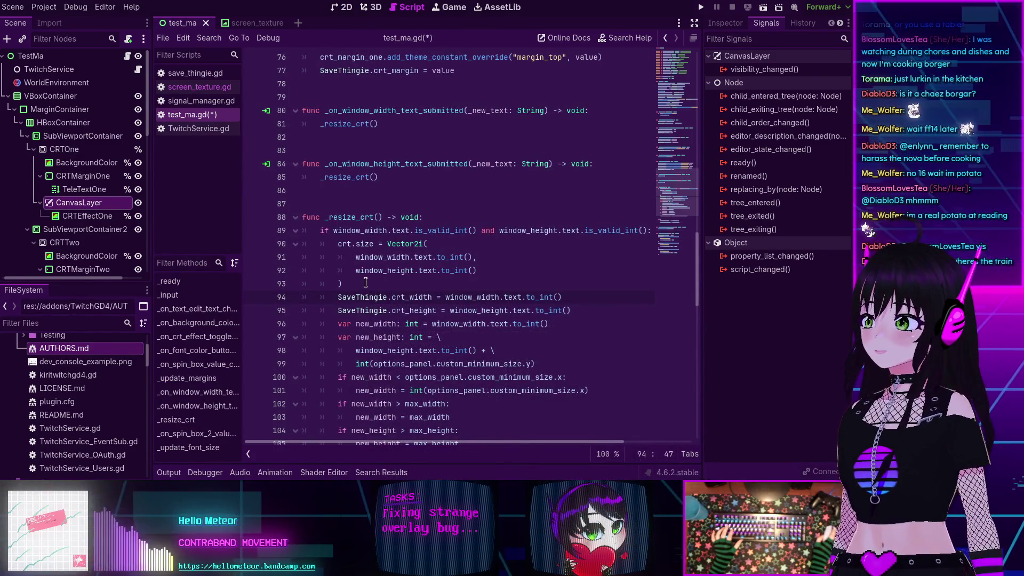
scroll(377, 280, "down", 3)
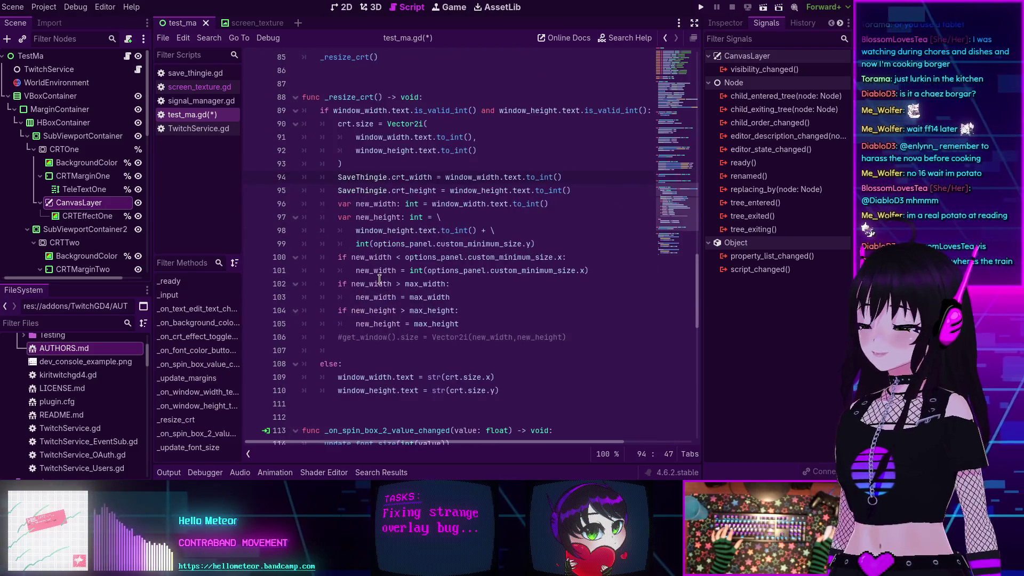
mouse_move(379, 274)
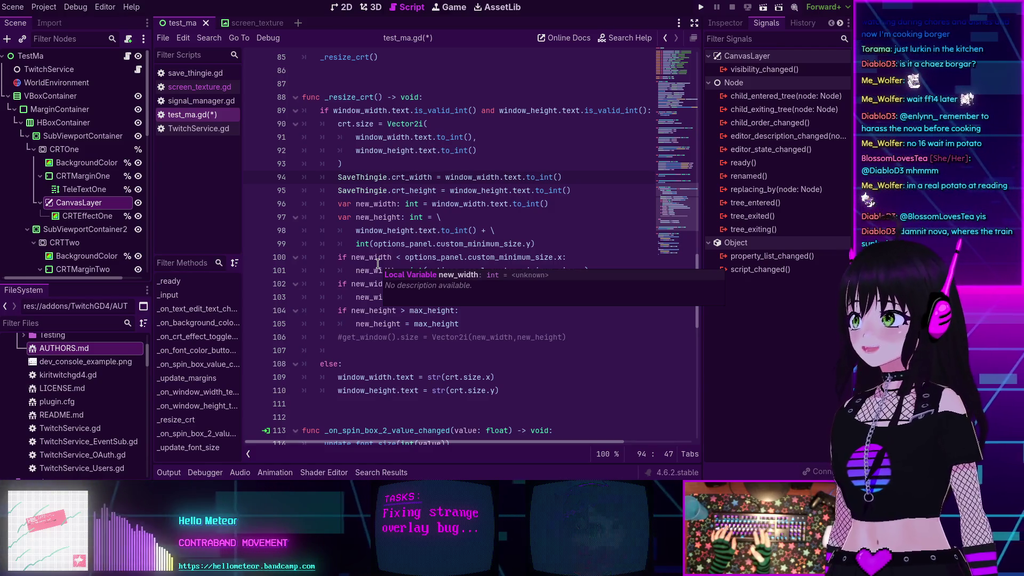
left_click(418, 191)
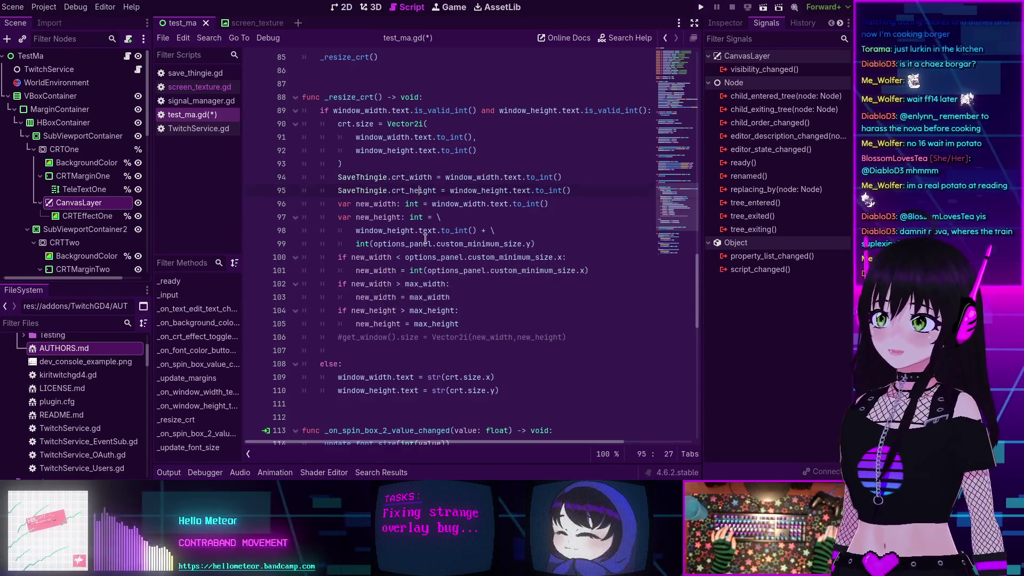
left_click(410, 138)
scroll(392, 163, "up", 3)
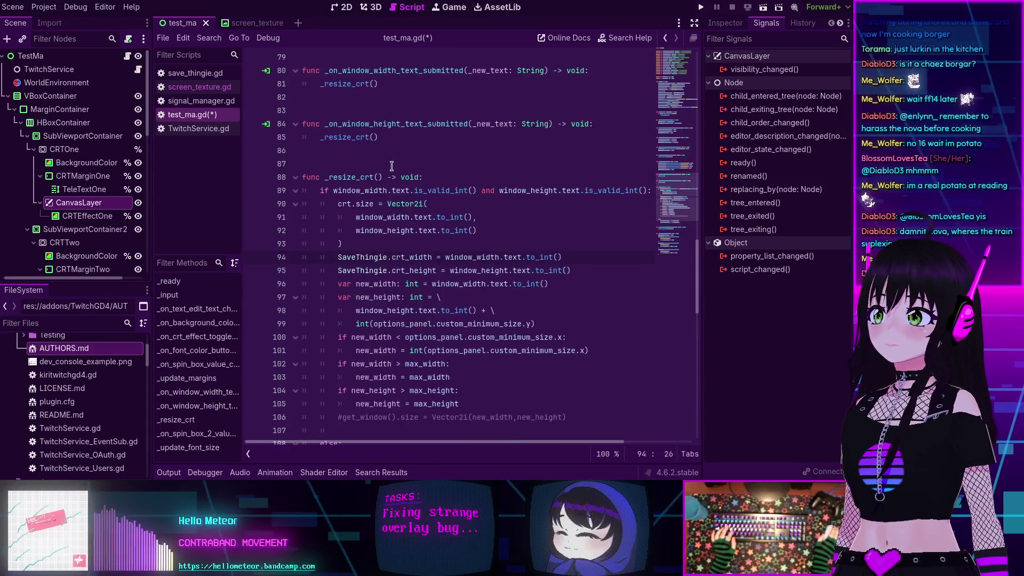
scroll(392, 167, "down", 3)
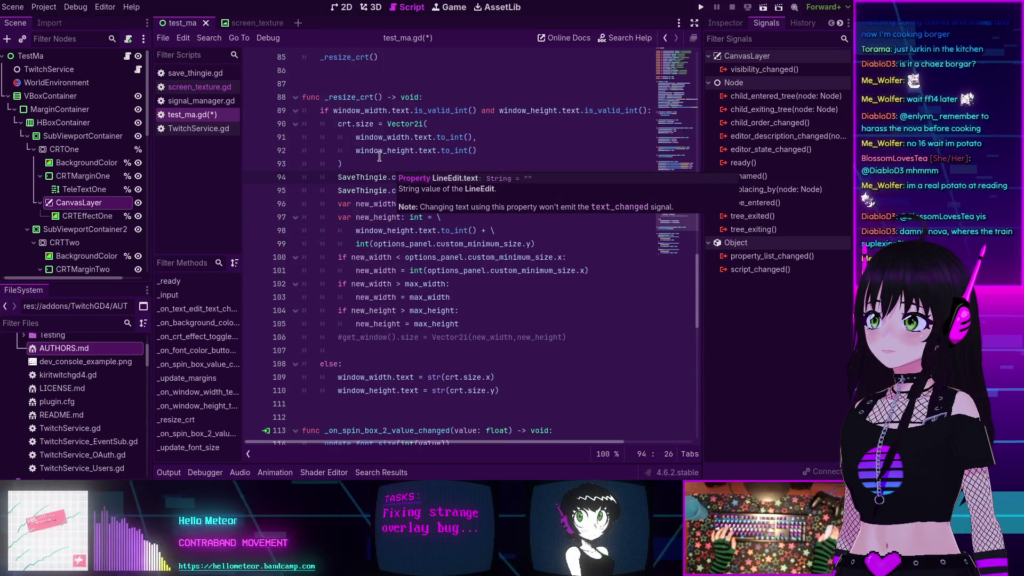
left_click(379, 157)
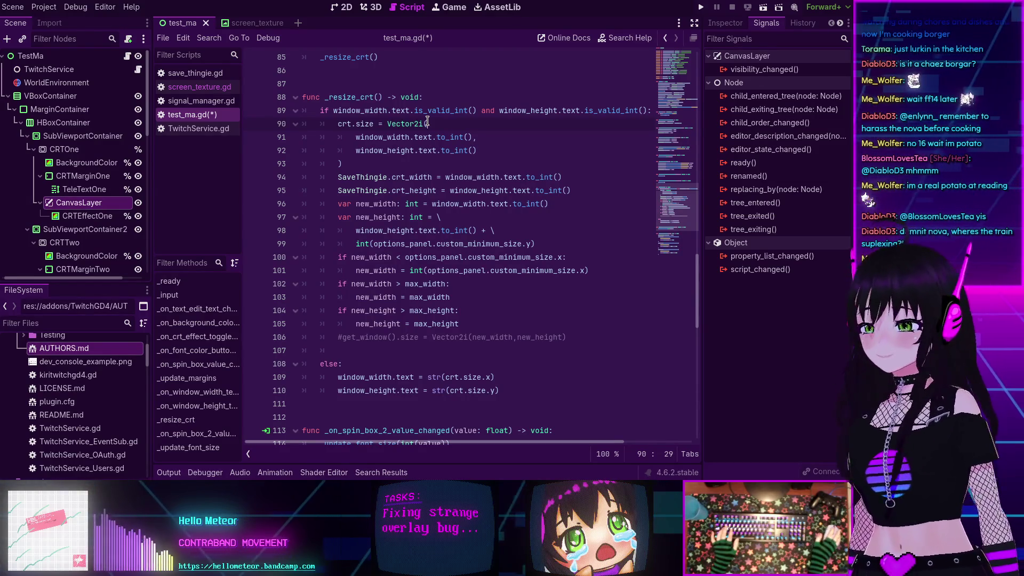
left_click(447, 159)
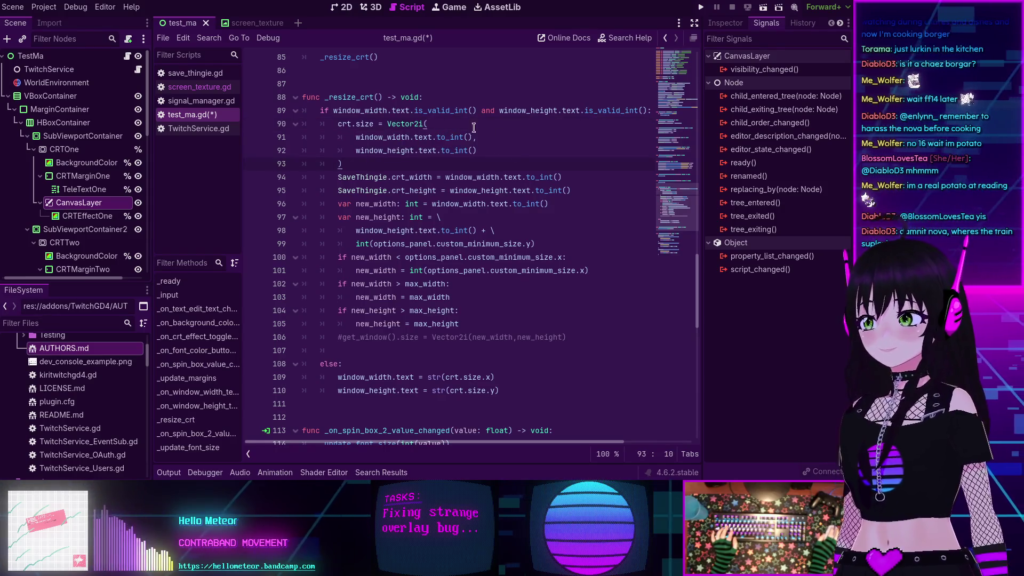
mouse_move(434, 135)
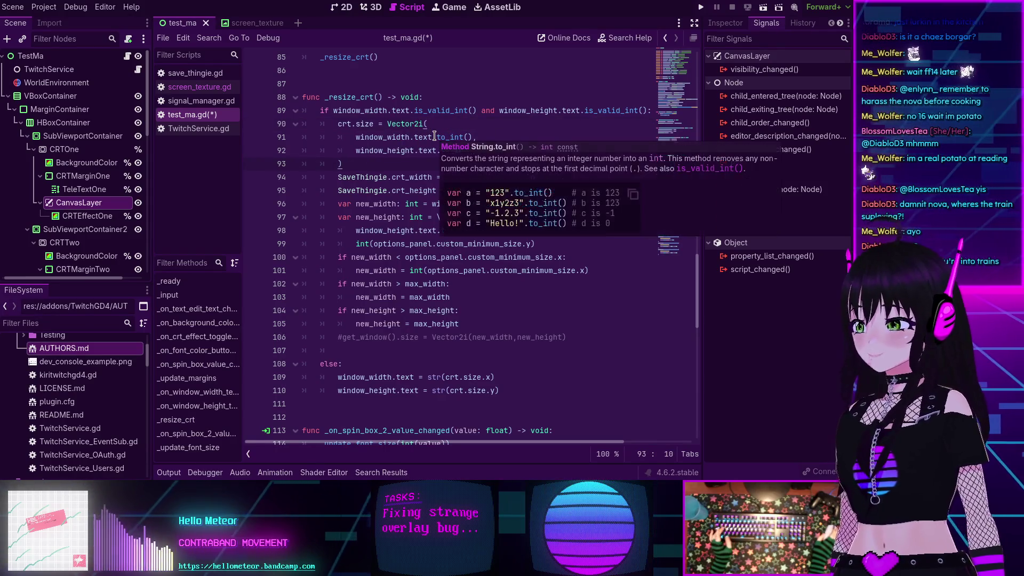
scroll(368, 166, "up", 1)
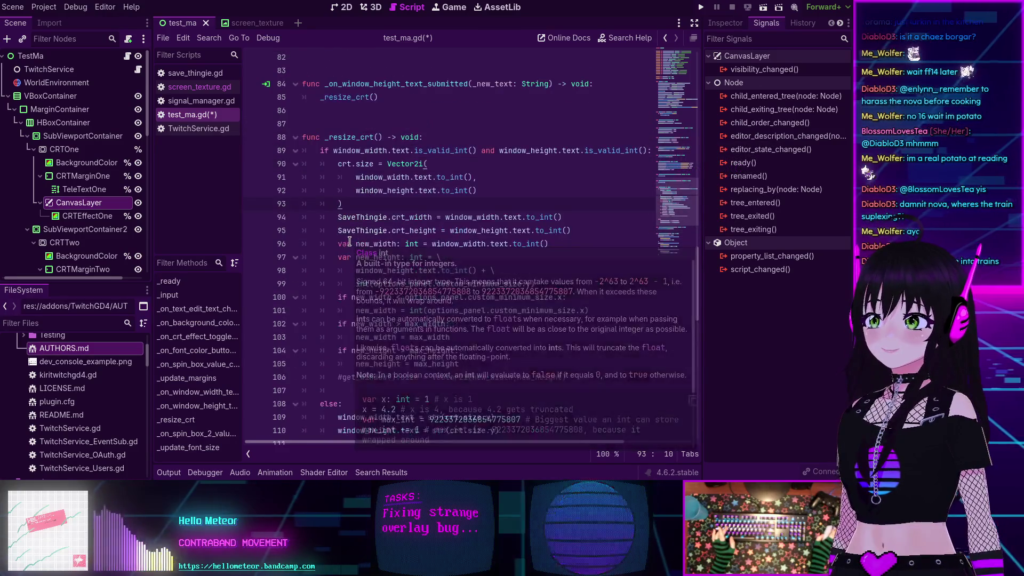
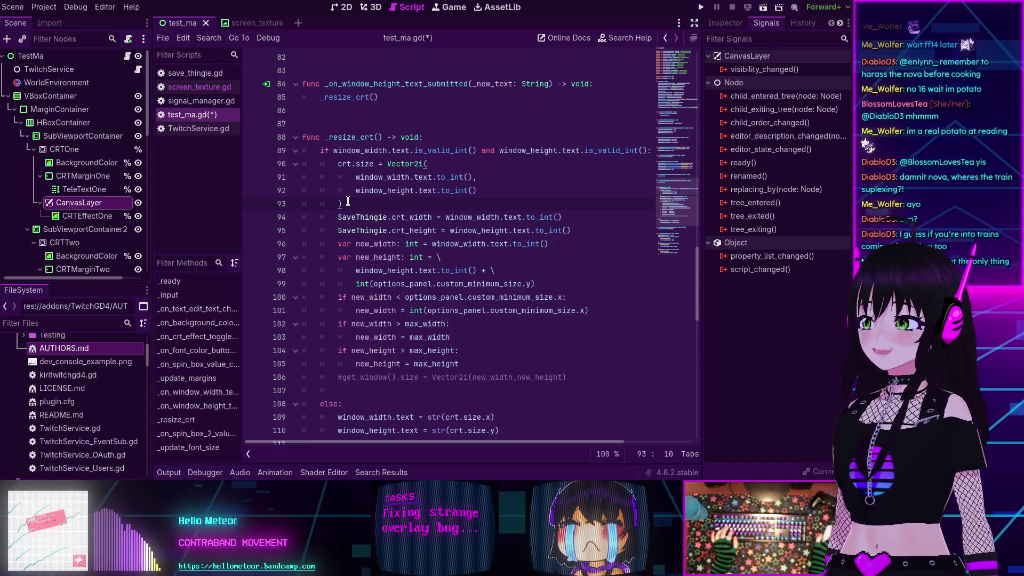
Remove the # from line 106 so get_window().size = Vector2i(new_width,new_height) runs again
scroll(400, 256, "down", 2)
left_click(419, 298)
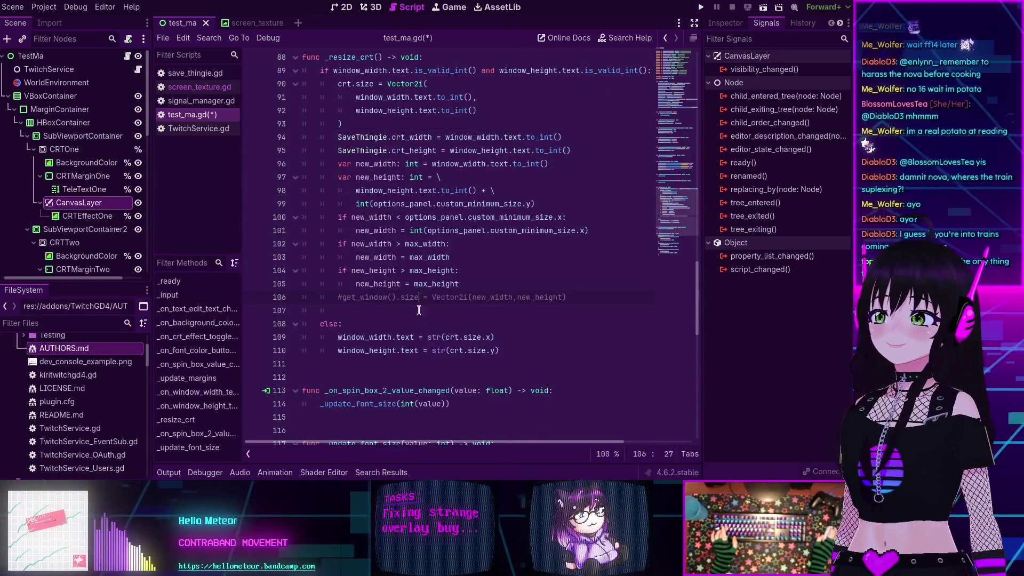
scroll(324, 305, "up", 2)
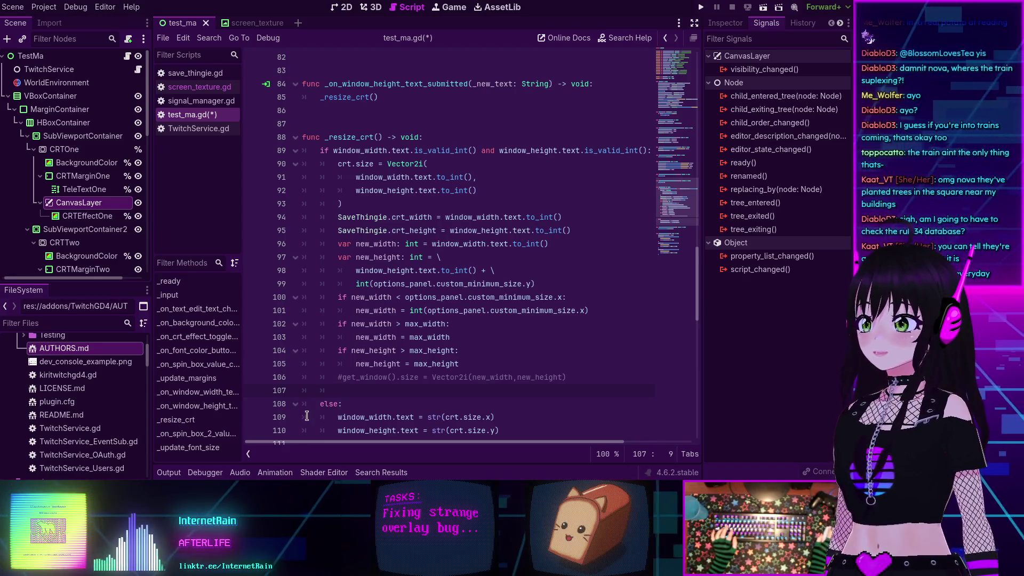
mouse_move(425, 320)
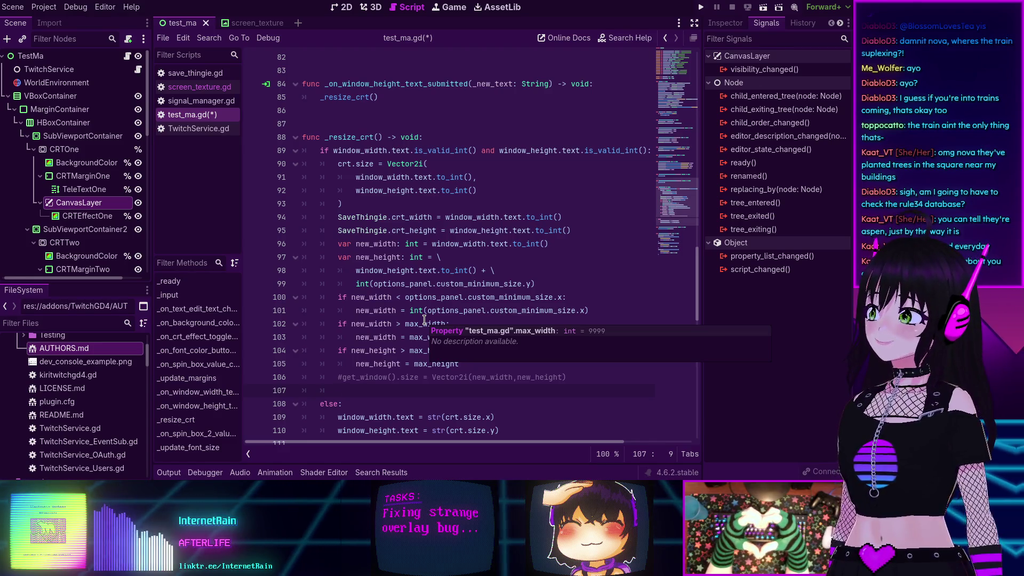
scroll(419, 315, "down", 2)
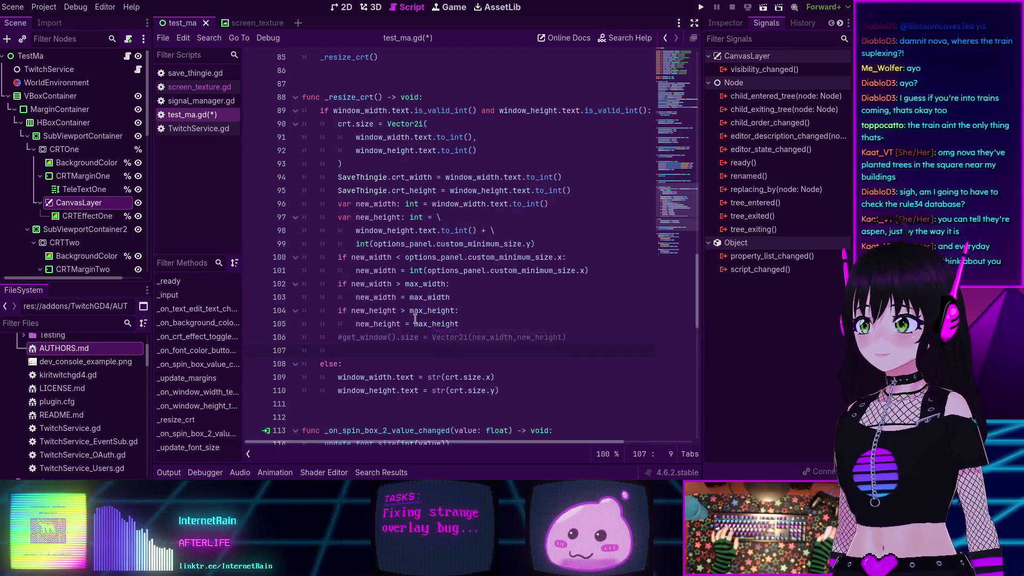
left_click(342, 297)
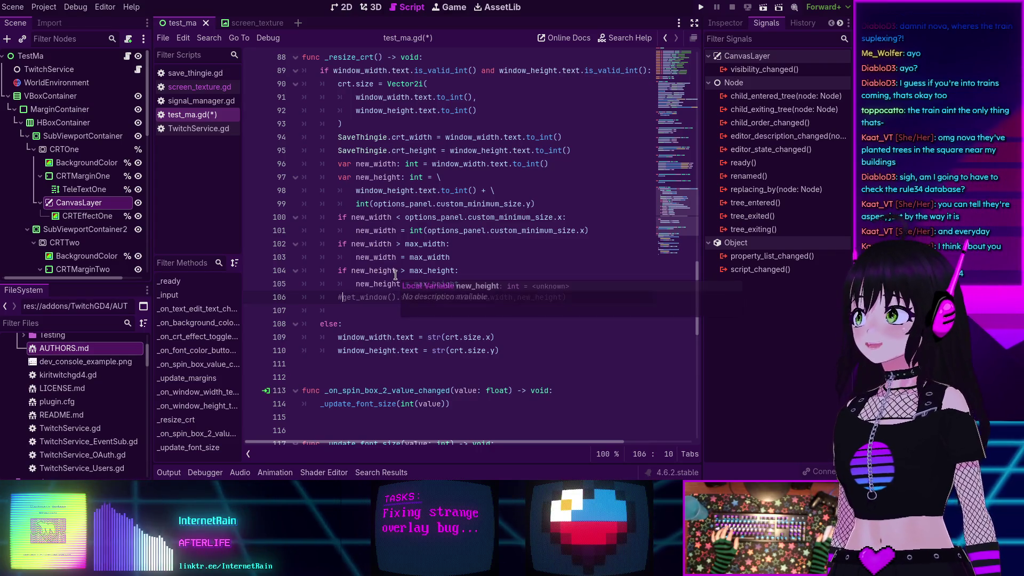
scroll(423, 301, "up", 3)
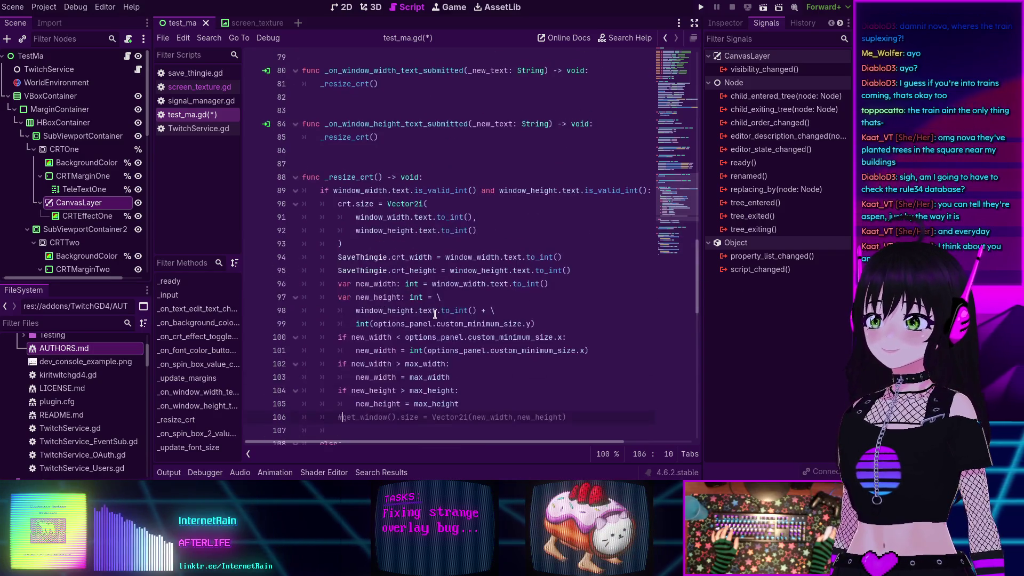
scroll(432, 313, "up", 2)
scroll(335, 270, "down", 4)
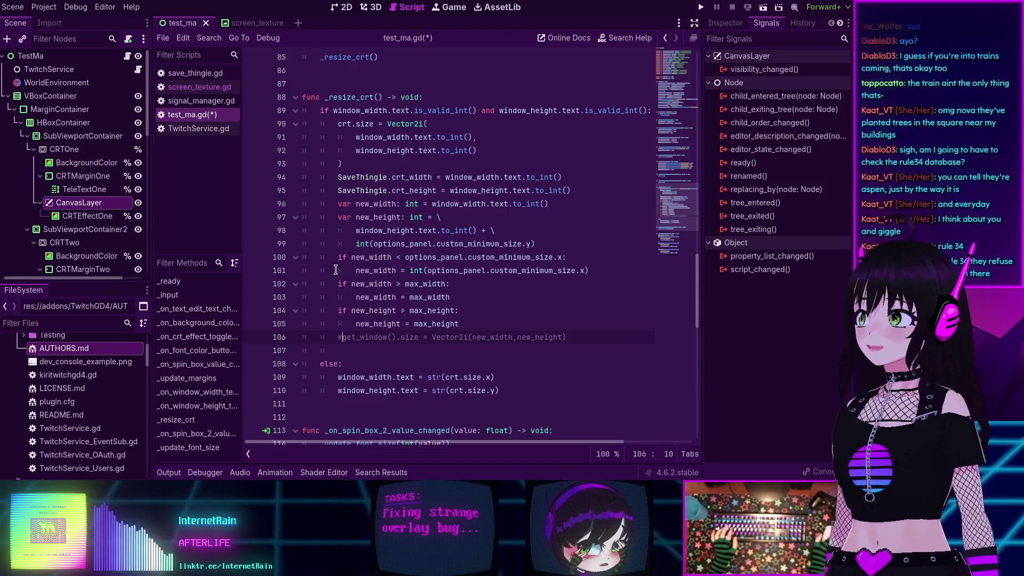
scroll(363, 261, "down", 2)
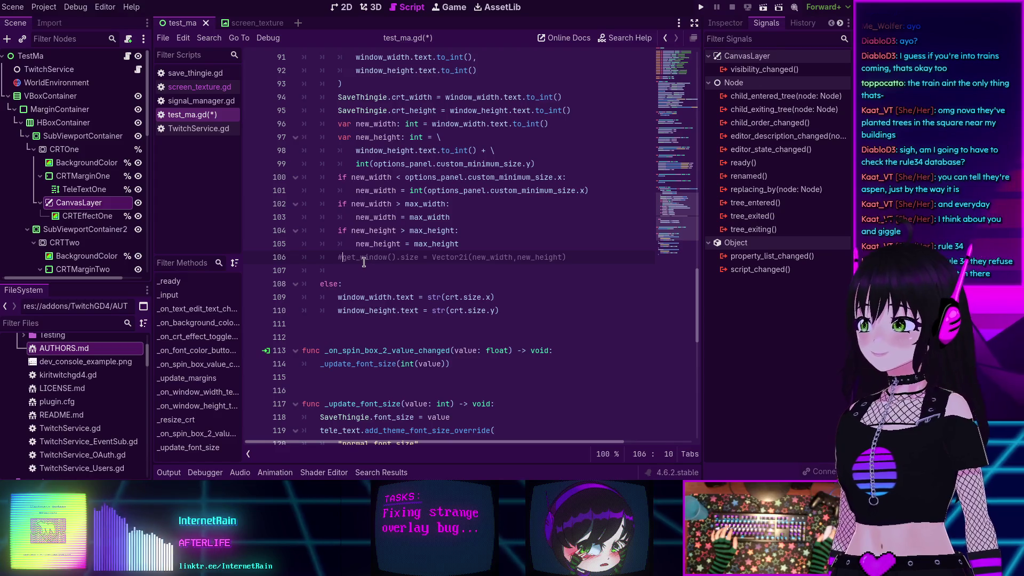
scroll(364, 262, "up", 2)
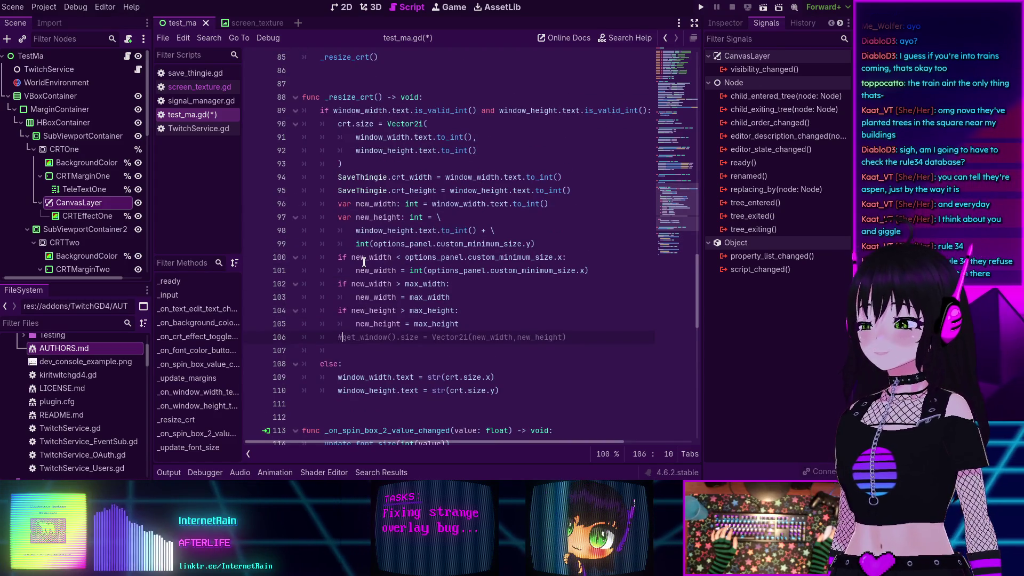
scroll(377, 299, "down", 1)
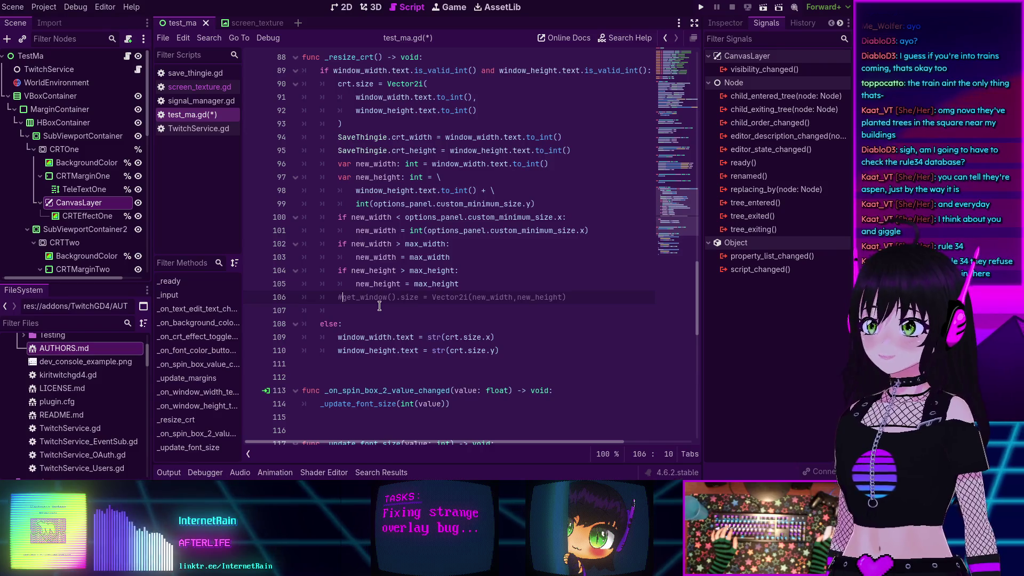
scroll(379, 306, "up", 1)
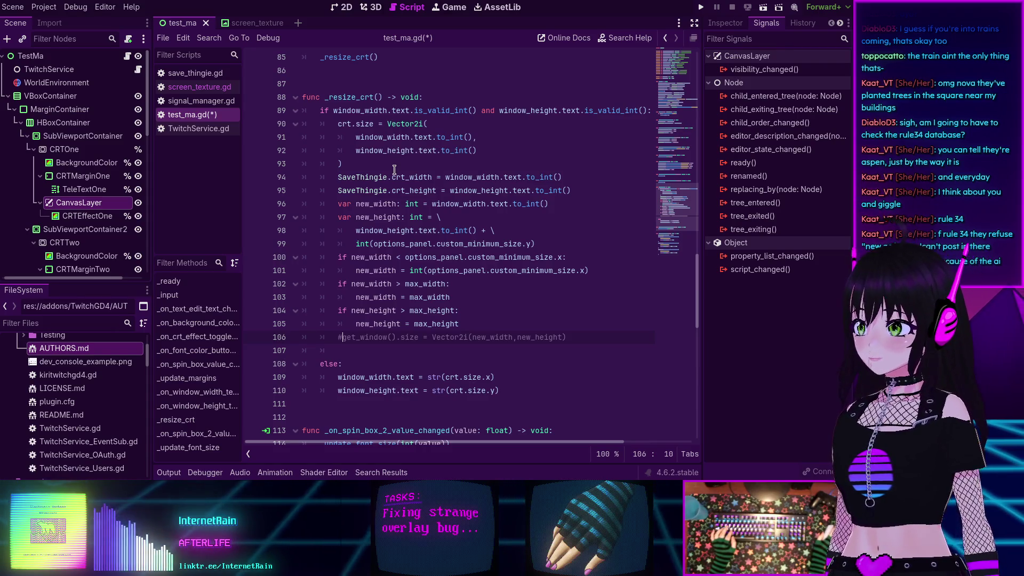
mouse_move(388, 177)
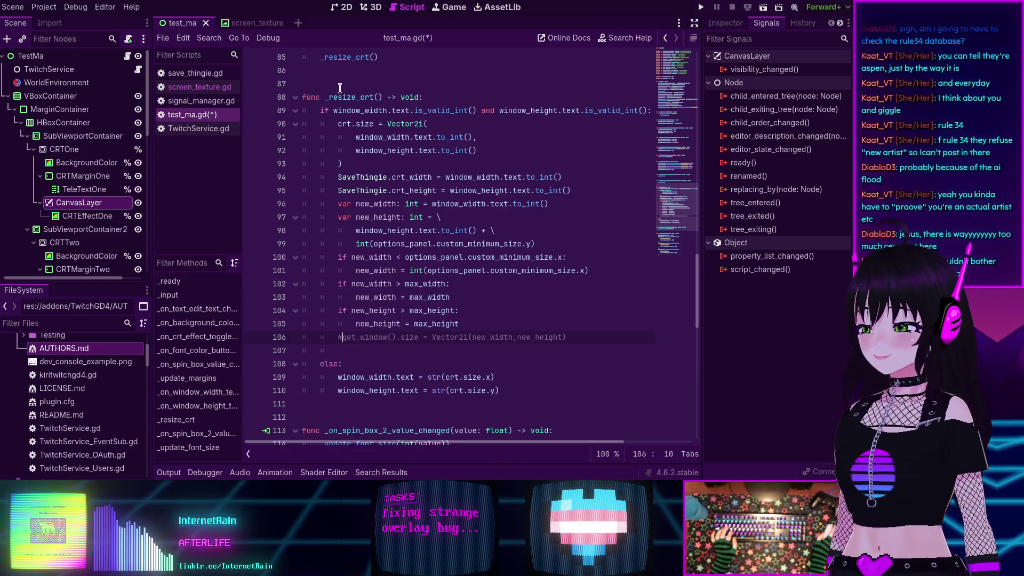
Restore the #get_window().size comment on line 106 and launch the project with F5
key("Up")
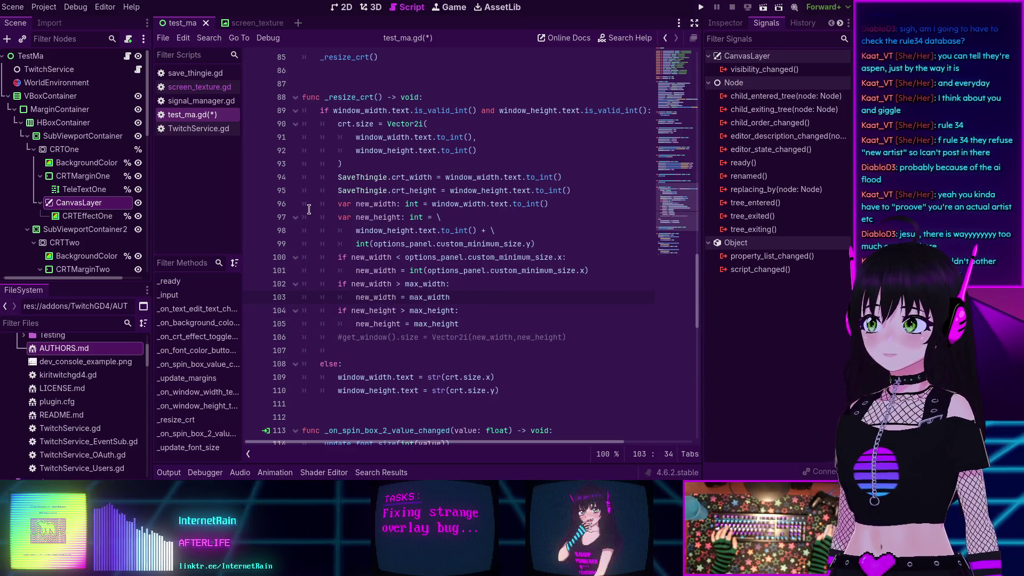
mouse_move(334, 177)
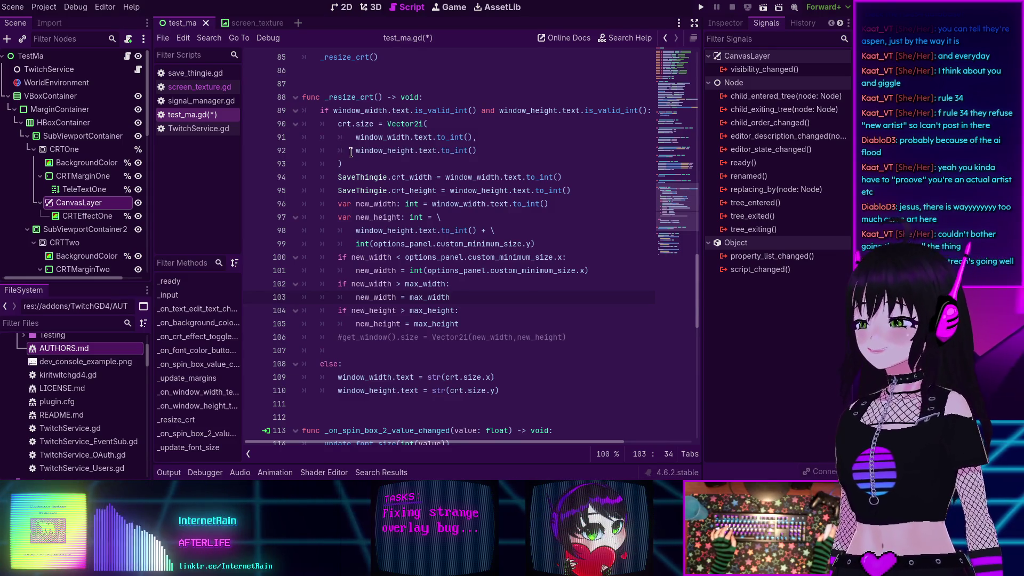
scroll(375, 260, "down", 2)
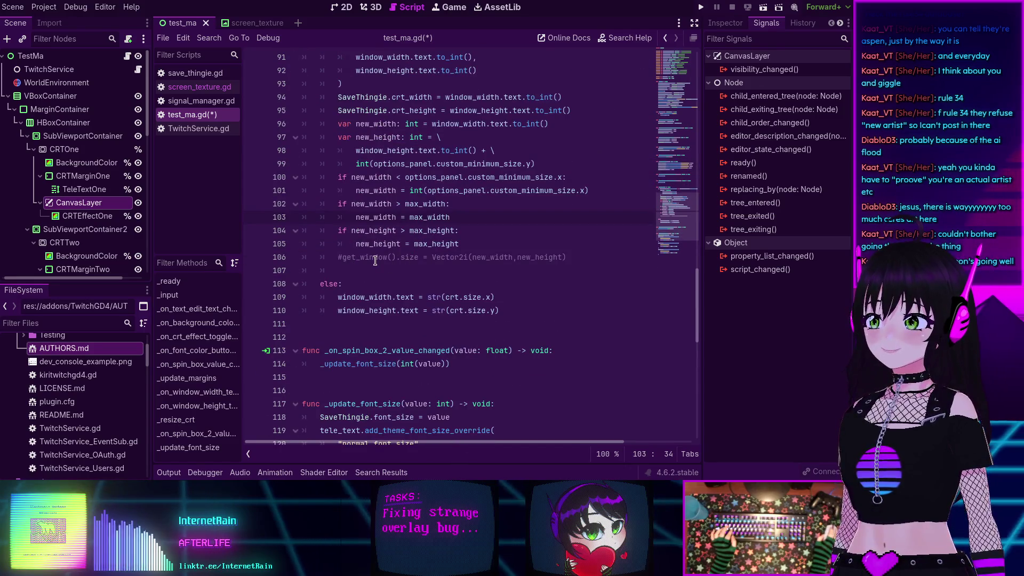
scroll(375, 261, "up", 3)
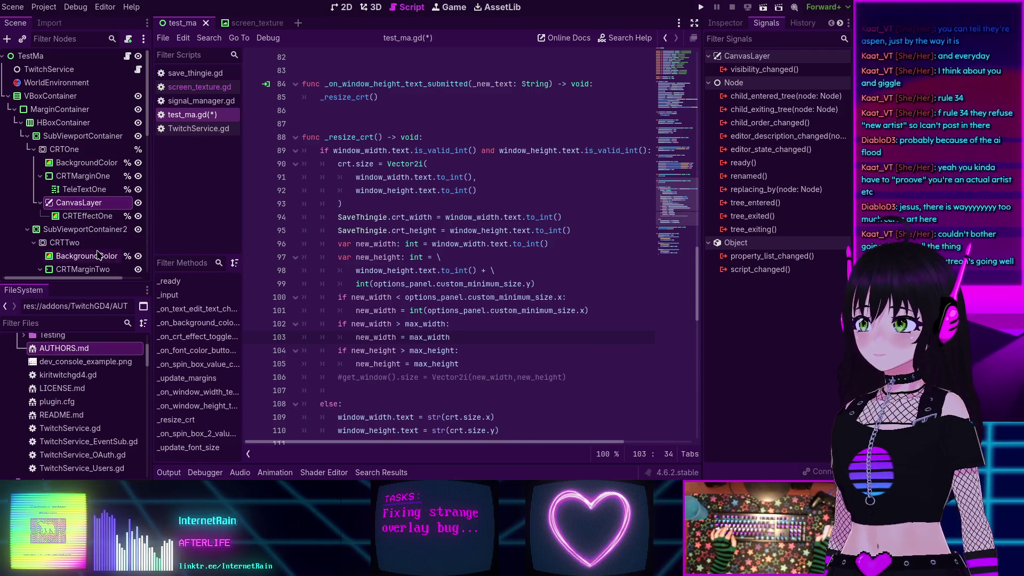
key("F5")
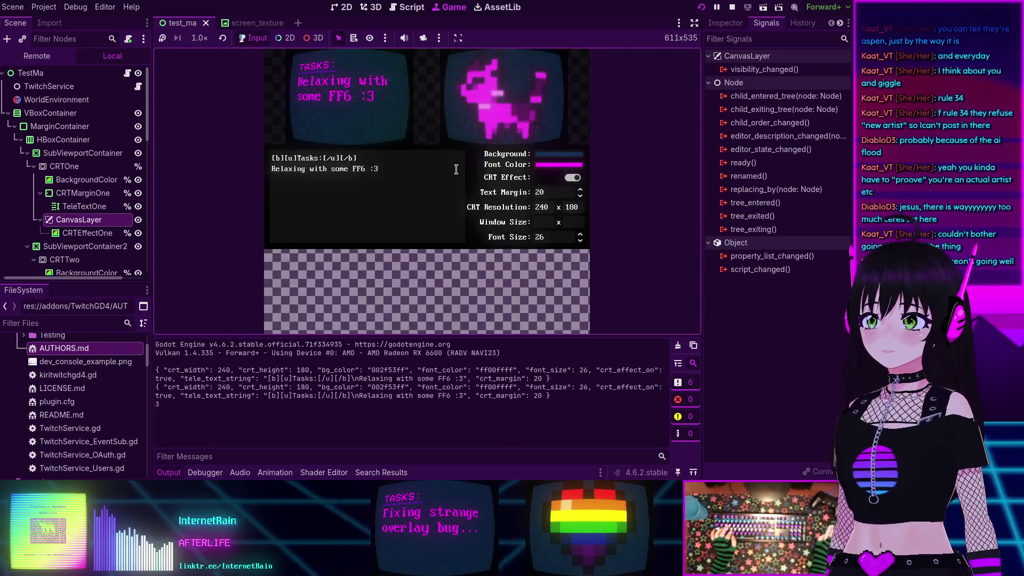
Focus the Text Margin spinbox in the running overlay, then stop the test run
left_click(581, 194)
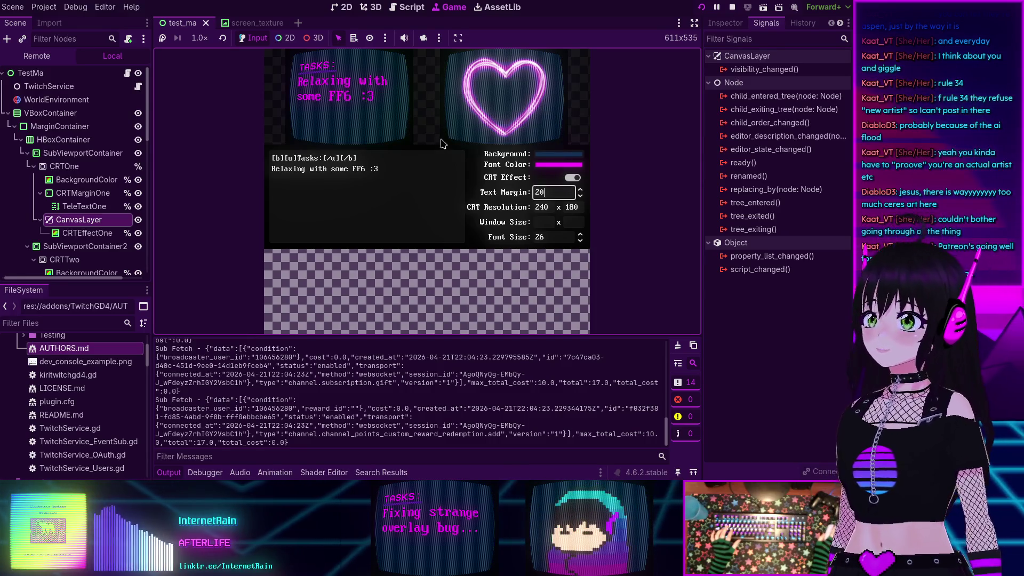
left_click(733, 10)
Export the Linux preset as StreamNotes.x86_64 into stream-notes, overwriting the existing build
left_click(44, 7)
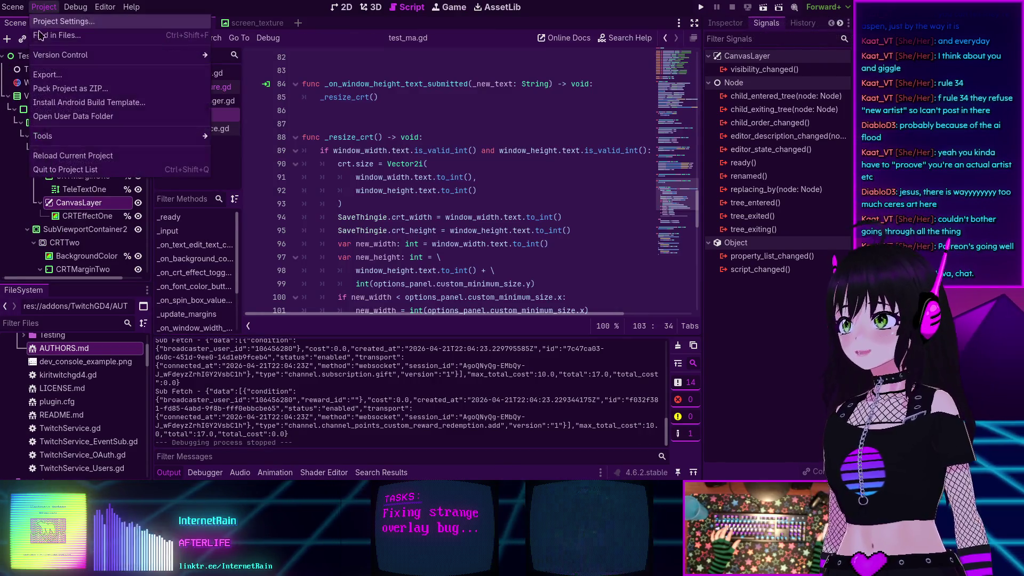
left_click(42, 10)
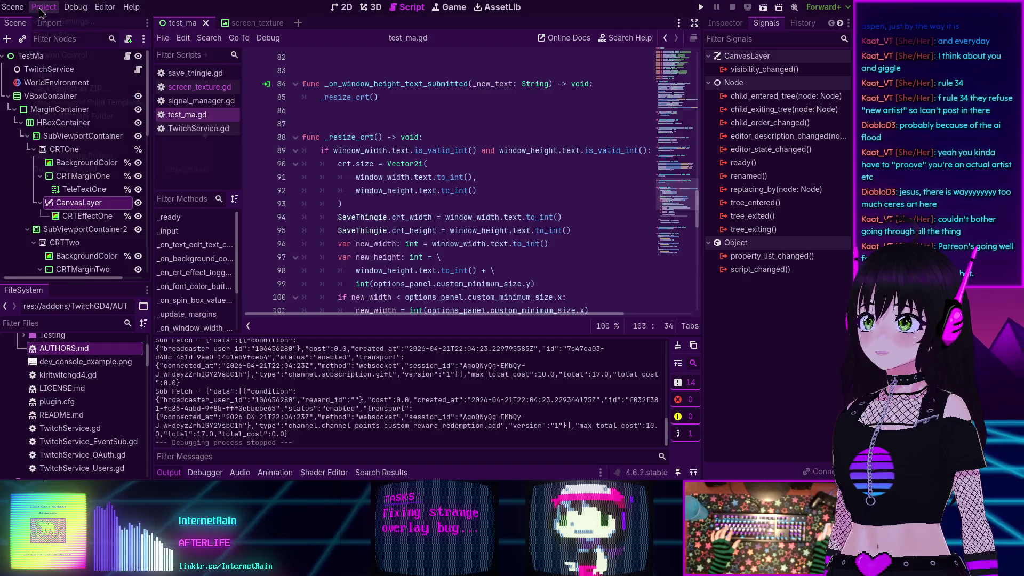
left_click(41, 8)
left_click(64, 75)
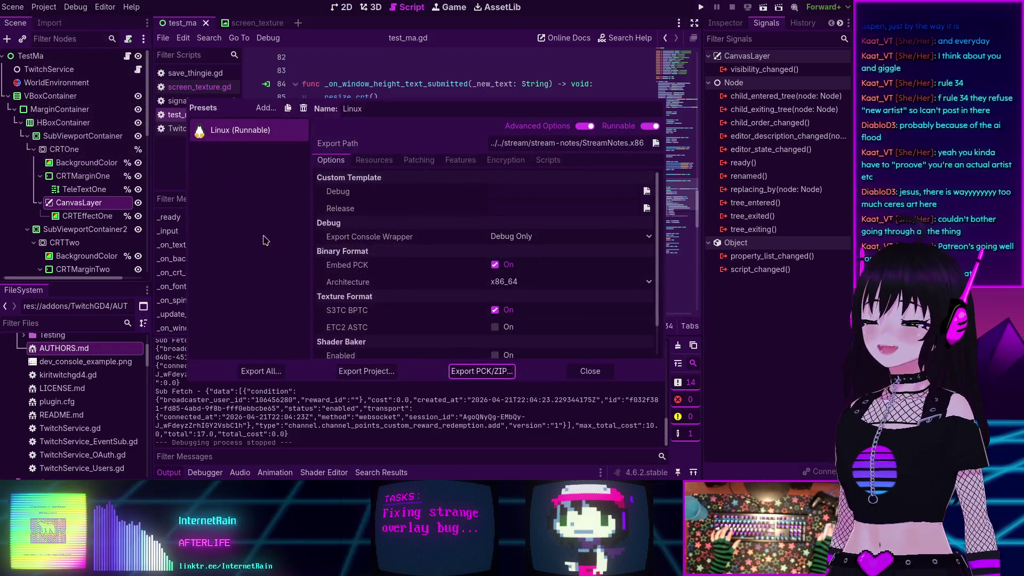
left_click(366, 370)
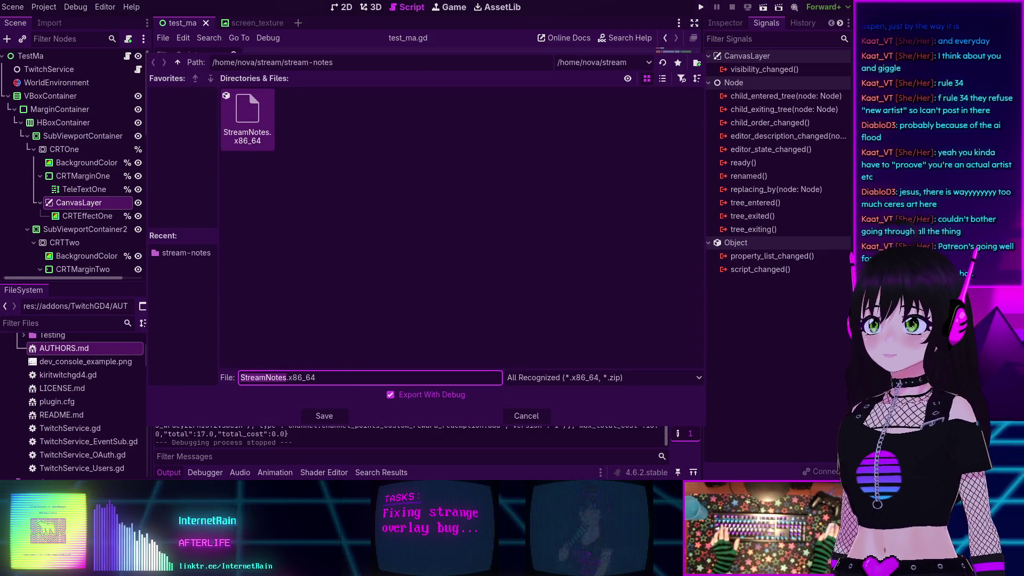
left_click(323, 416)
left_click(374, 254)
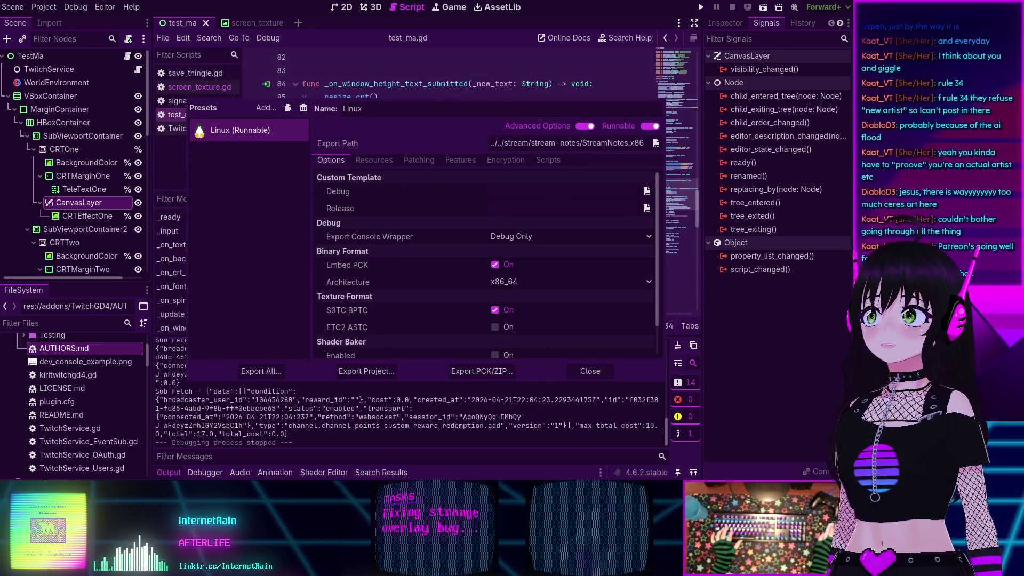
left_click(590, 370)
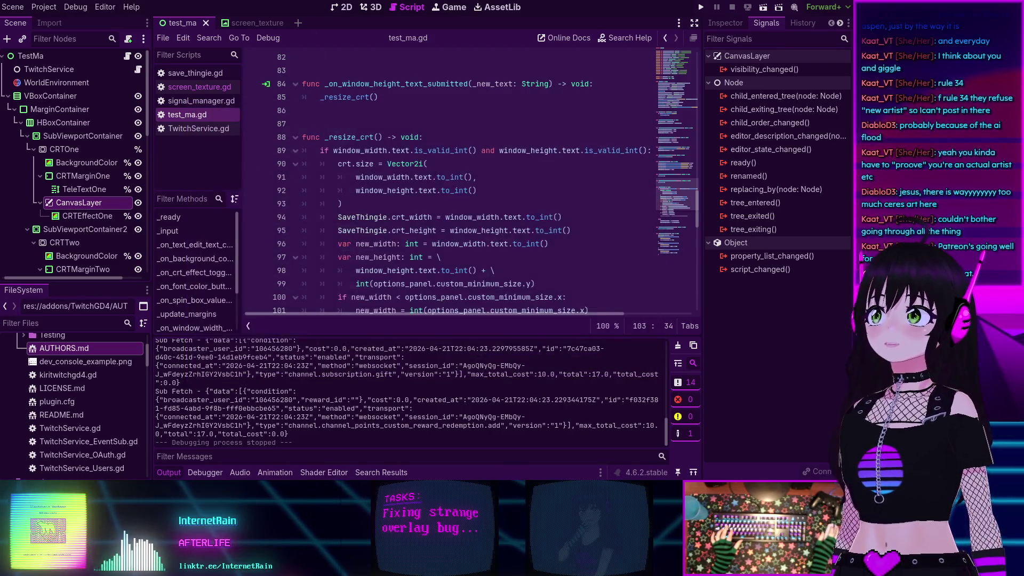